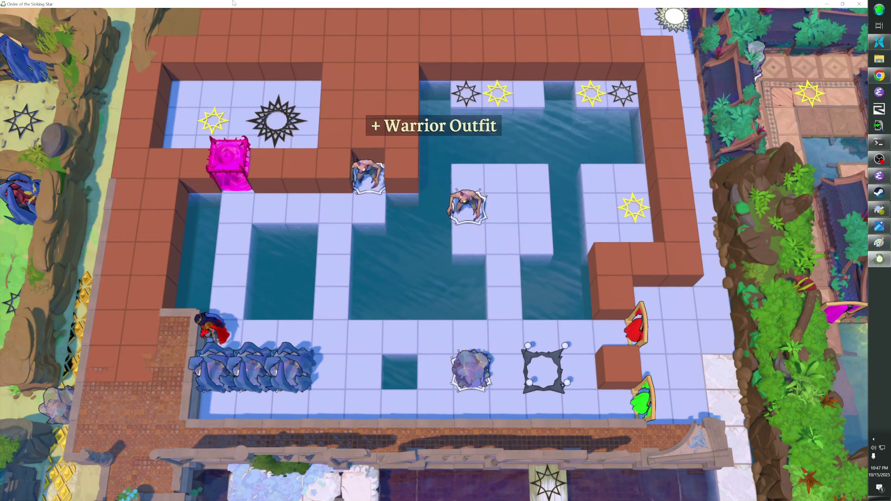
Walk the hero along the bottom walkway and pick up the Warrior Outfit
key(Right)
key(Left)
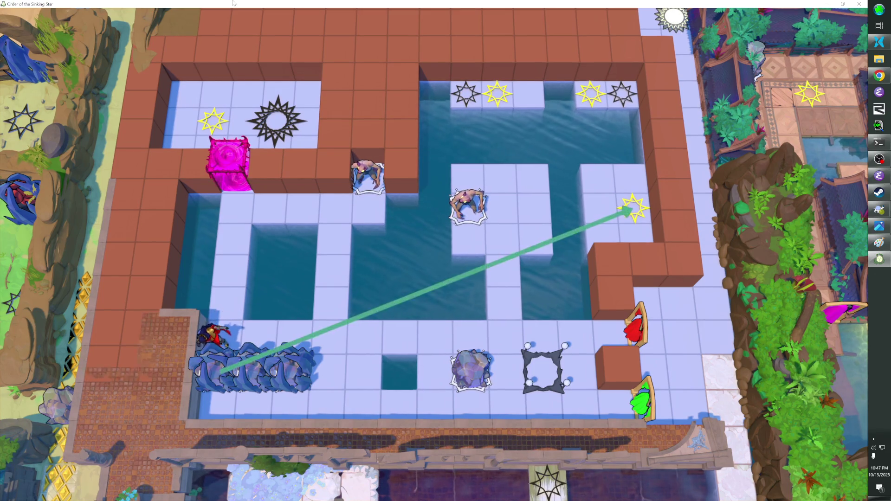
key(Right)
key(Right)
key(Right)
key(Right)
key(Right)
key(Right)
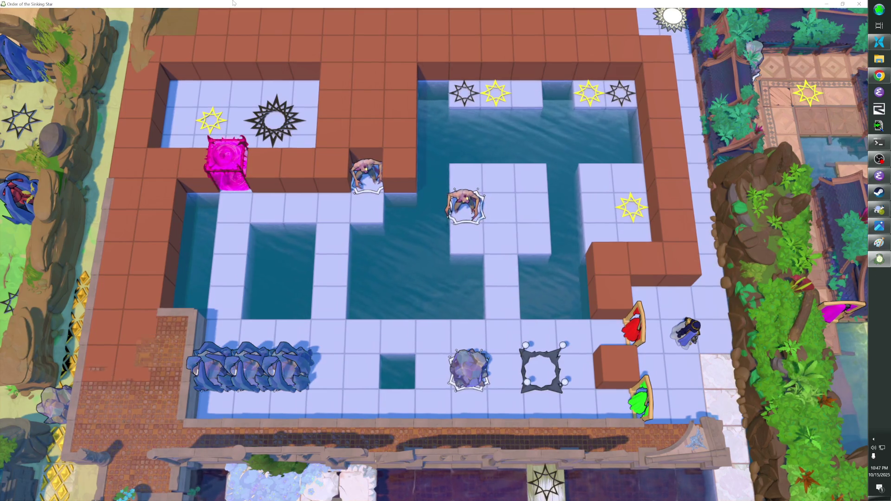
key(Left)
key(Left)
key(Left)
key(Down)
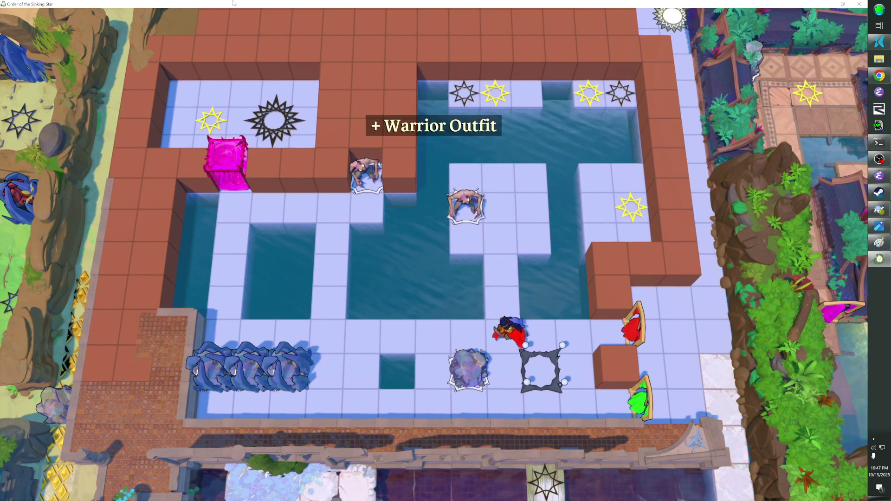
Circle the boulder and shove it right, knocking the monster into the water
key(Down)
key(Left)
key(Left)
key(Up)
key(Right)
key(Right)
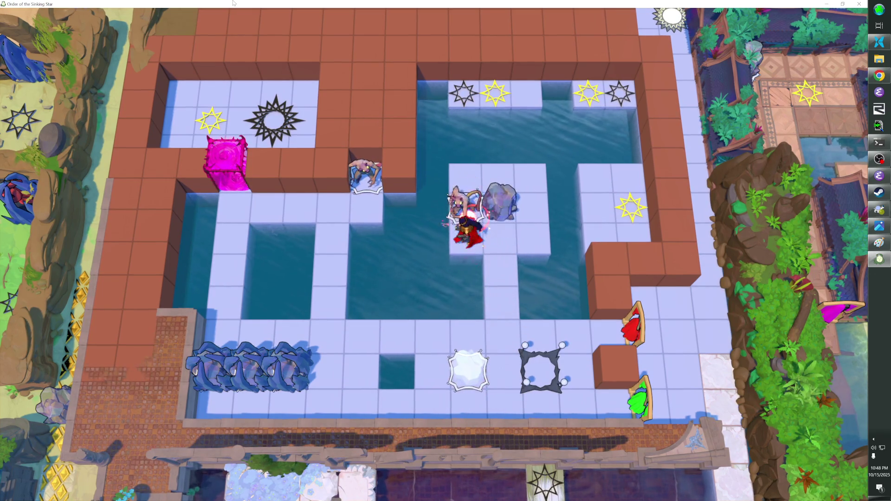
key(Right)
key(Up)
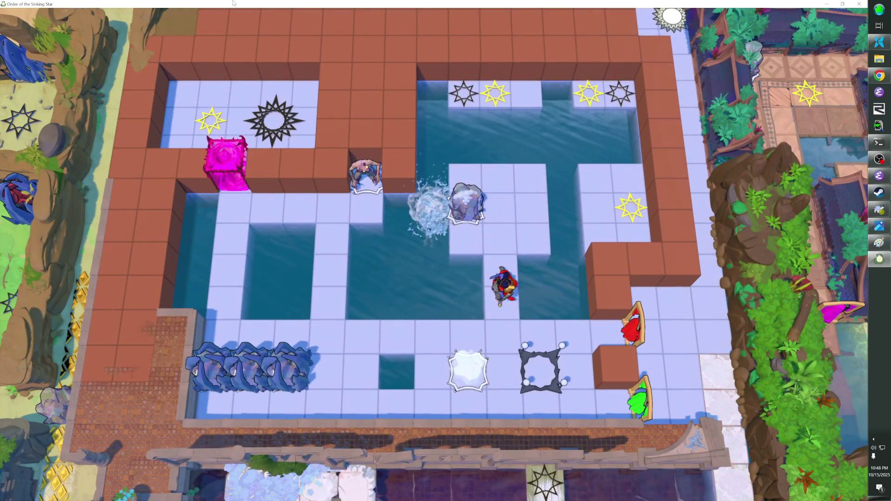
Swap the Warrior Outfit for the Thief Outfit
key(Right)
key(Right)
key(Right)
key(Down)
key(Down)
key(Left)
key(Left)
key(Left)
key(Left)
key(Up)
key(Up)
Pull the boulder down toward the hero to light the star frame orange
key(Right)
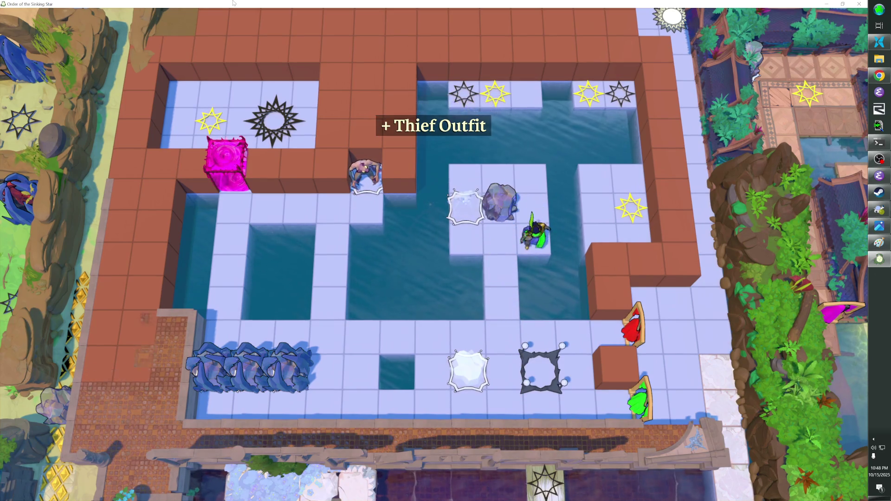
key(Left)
key(Down)
key(Down)
key(Down)
key(Right)
key(Right)
Retake the Warrior Outfit, push the boulder into the water, and step onto the orange checkpoint
key(Down)
key(Right)
key(Right)
key(Up)
key(Up)
key(Left)
key(Left)
key(Down)
key(Left)
key(Left)
key(Up)
key(Up)
key(Up)
key(Up)
key(Left)
key(Up)
key(Right)
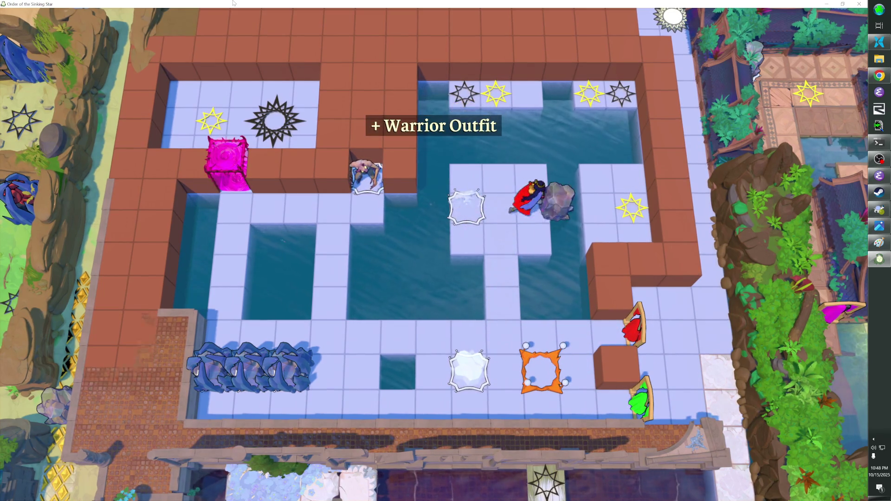
key(Right)
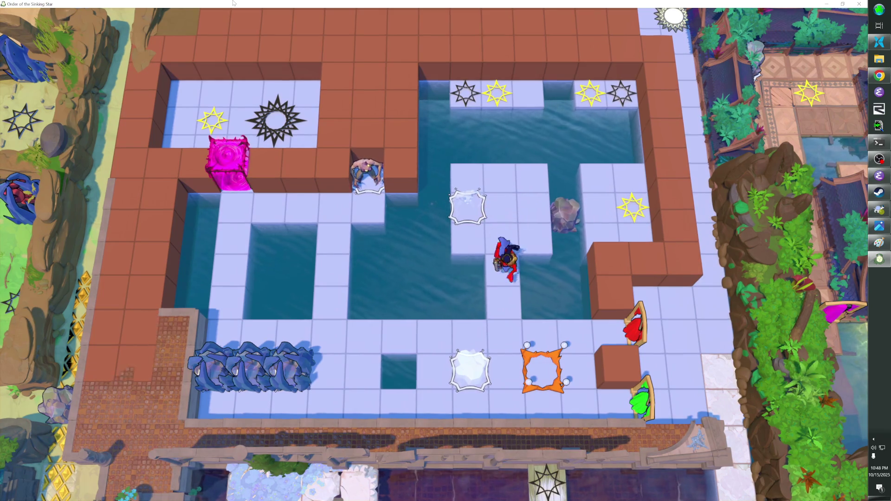
key(Right)
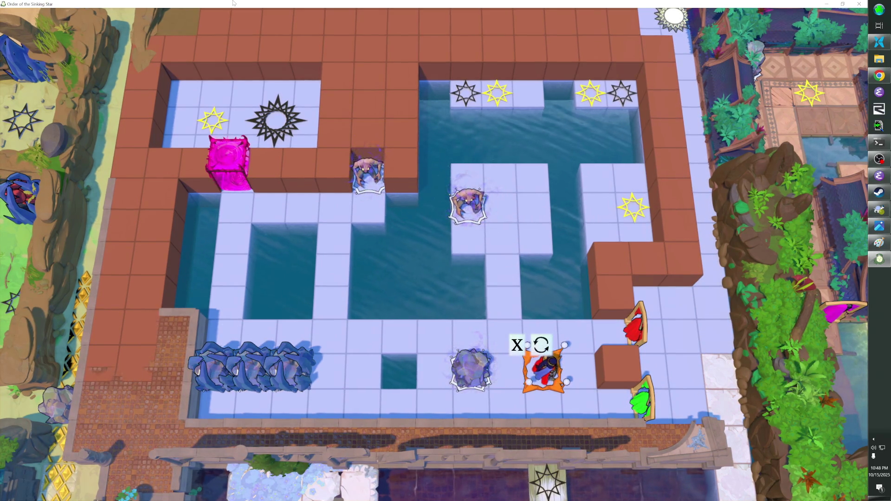
Walk onto the upper-right star tile and step off it to complete the star
key(Up)
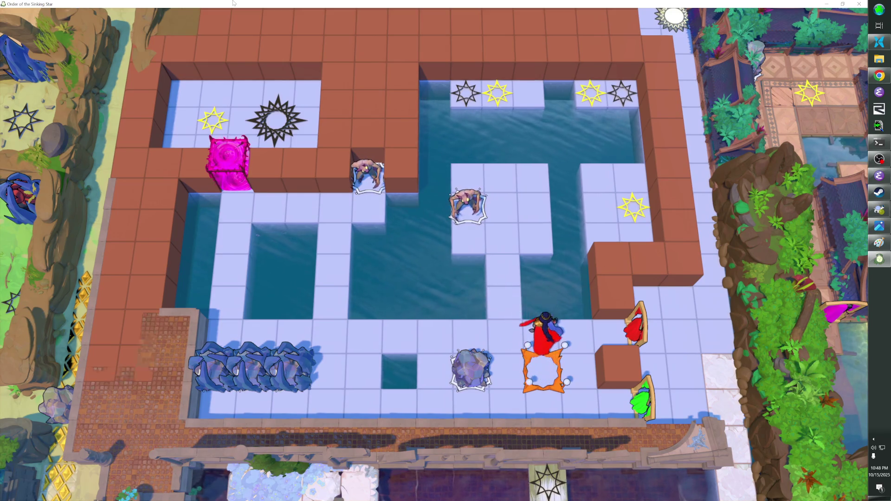
key(Right)
key(Up)
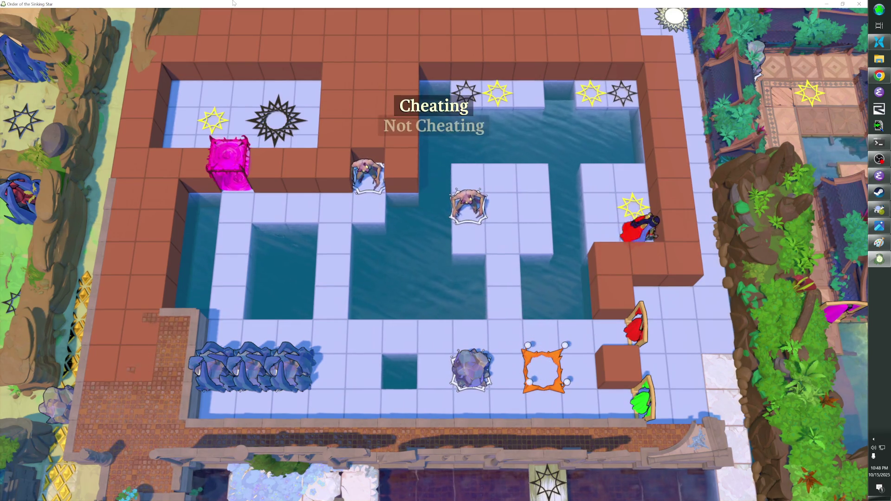
key(Left)
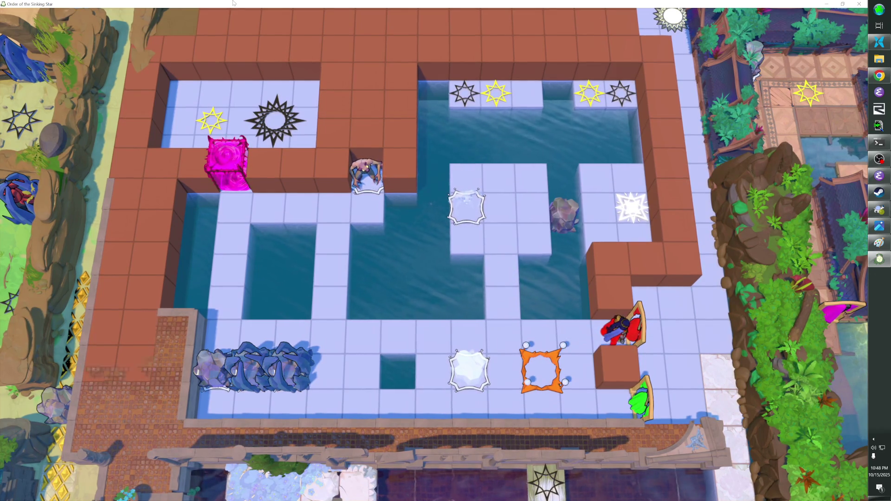
Pass through both doors to wear the Thief Outfit and walk the bottom row
key(Right)
key(Down)
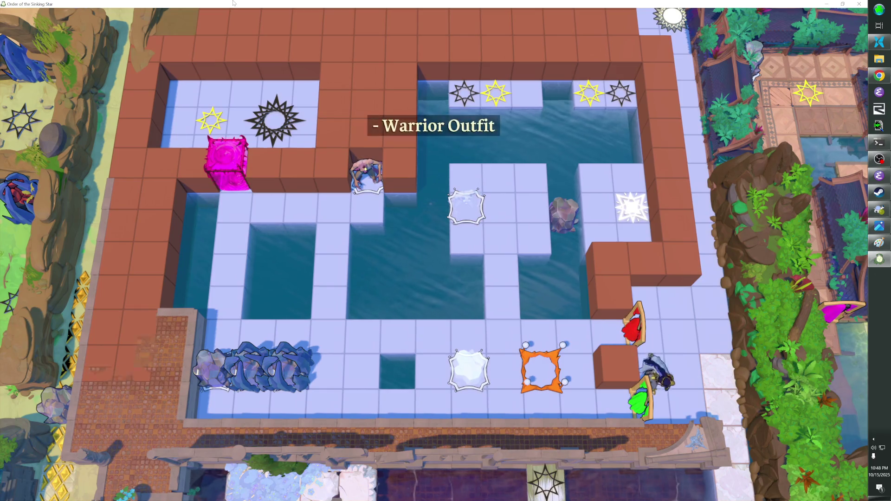
key(Left)
key(Left)
key(Left)
key(Left)
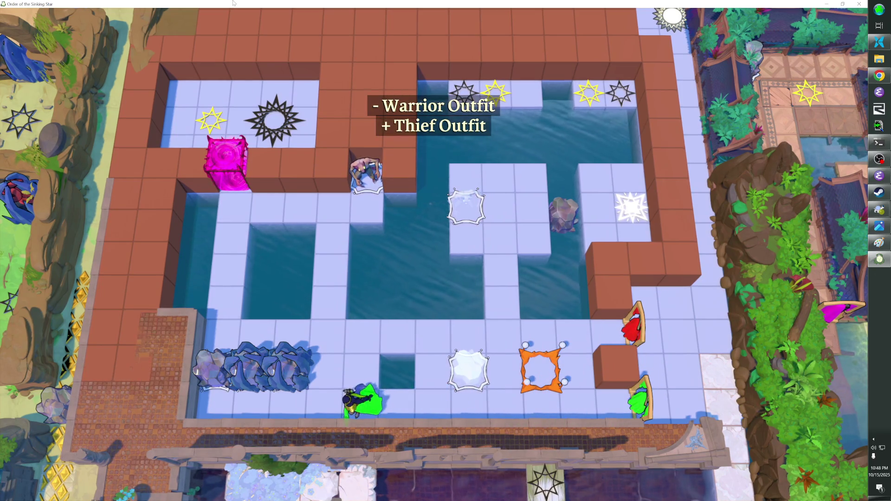
key(Right)
key(Right)
Shift the rock down at the far left, then swap outfits through the red and green doors
key(Right)
key(Right)
key(Right)
key(Up)
key(Up)
key(Left)
key(Left)
key(Left)
key(Left)
key(Down)
key(Right)
key(Right)
key(Right)
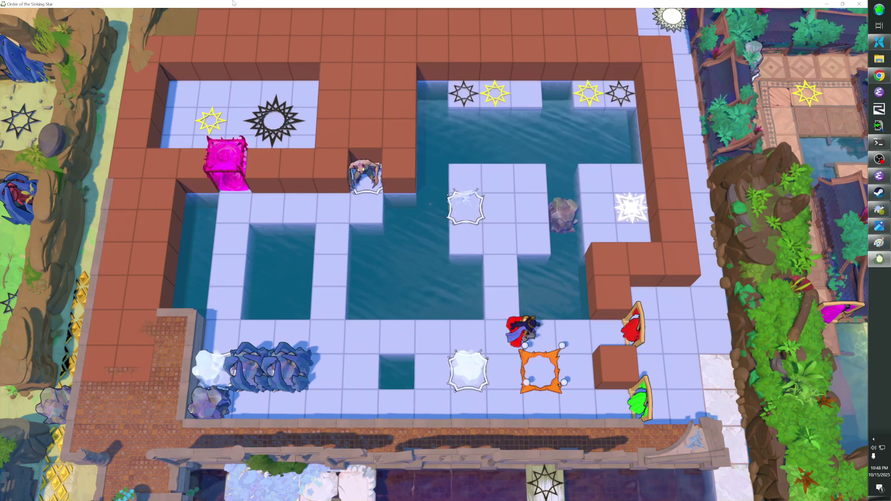
key(Down)
key(Down)
key(Left)
key(Left)
key(Left)
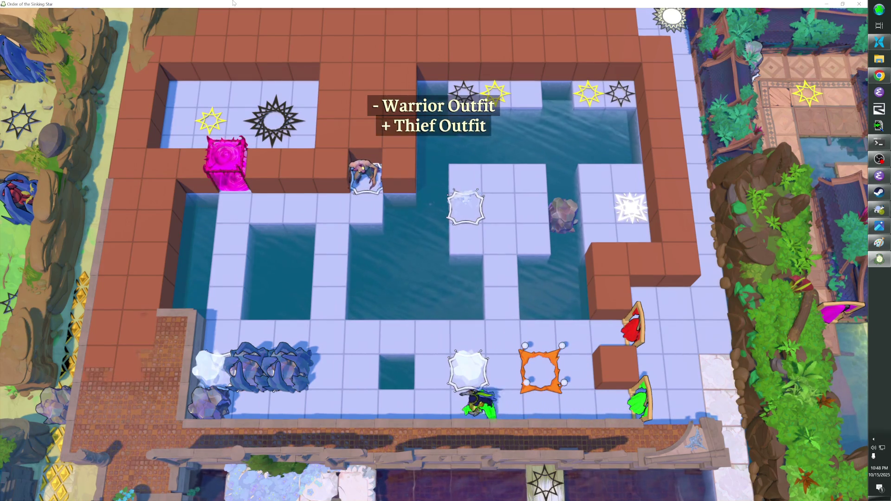
key(Right)
key(Right)
key(Right)
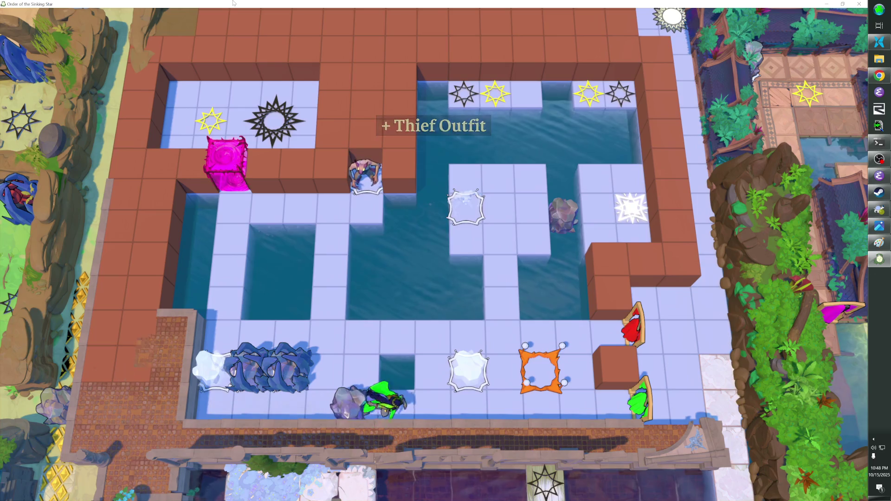
Bring the rock onto the central island, pull it back down, and return to the orange checkpoint
key(Up)
key(Left)
key(Up)
key(Up)
key(Up)
key(Up)
key(Up)
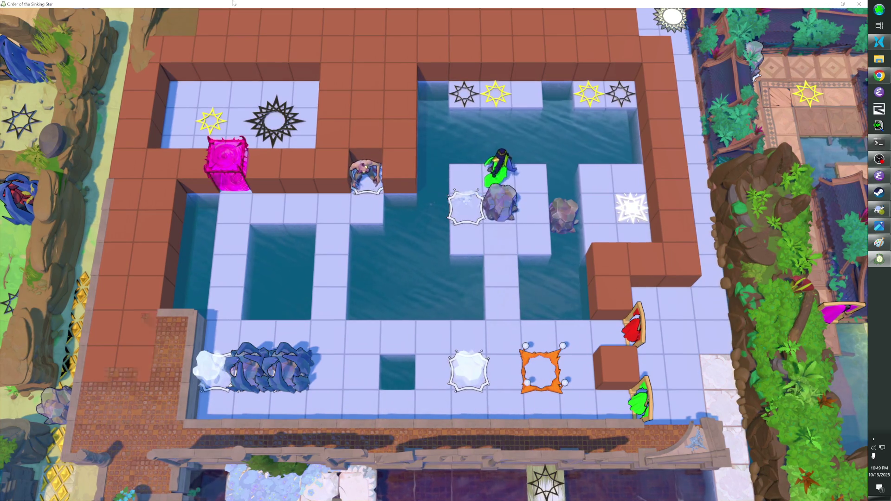
key(Down)
key(Down)
key(Left)
key(Down)
key(Right)
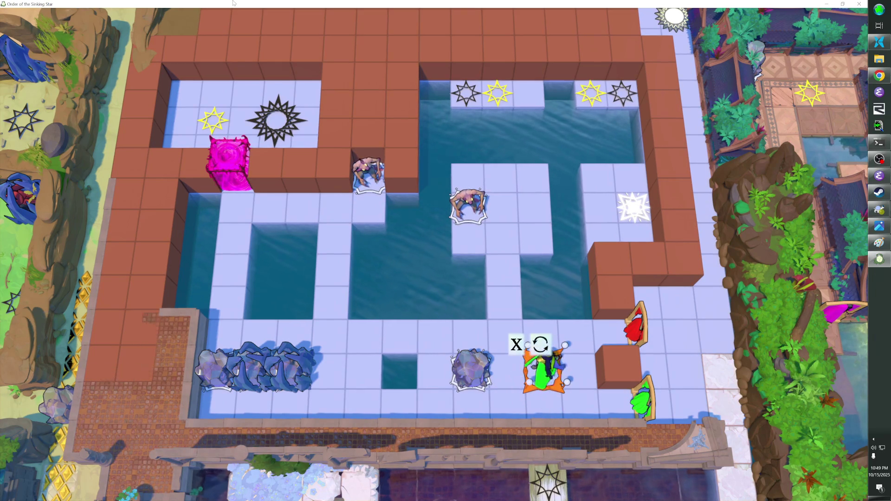
Leave the orange checkpoint and switch back to the Warrior Outfit at the stands
key(Down)
key(Right)
key(Right)
key(Up)
key(Up)
key(Left)
key(Left)
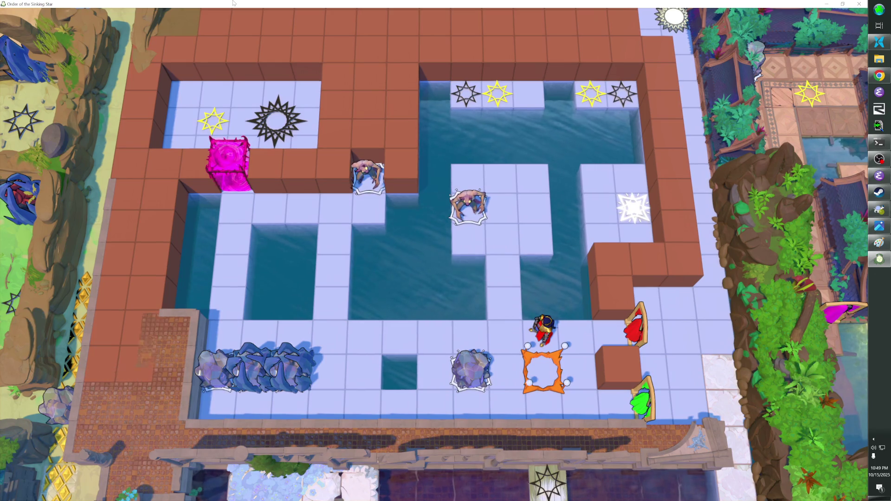
Lift the boulder overhead and carry it up to knock the enemy aside
key(Down)
key(Left)
key(Up)
key(Right)
key(Up)
key(Up)
key(Up)
key(Left)
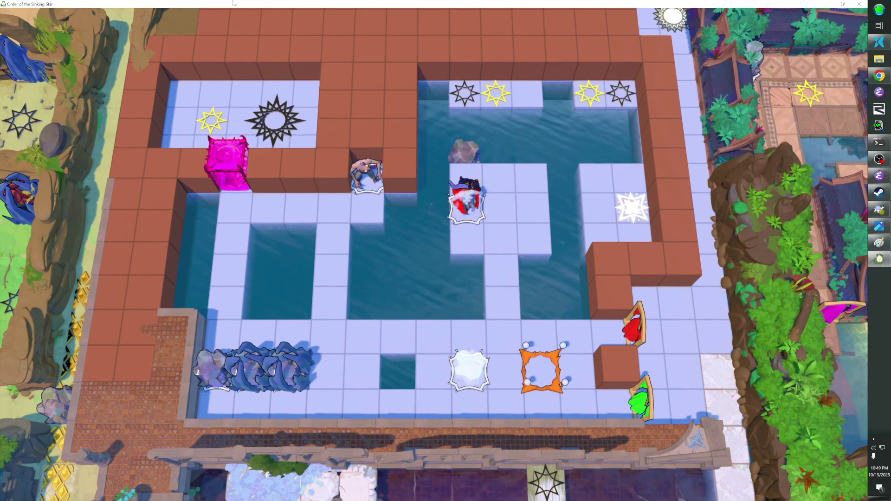
Stand on the top yellow star tile and press Space to solve the top pair of stars
key(Up)
key(Right)
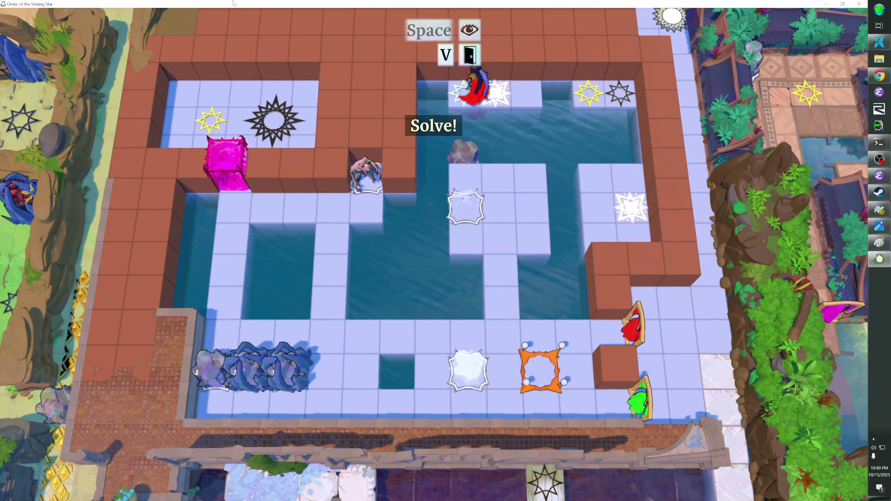
key(space)
Walk across the top platform, down to the lower walkway, and back onto the orange checkpoint
key(Right)
key(Down)
key(Up)
key(Right)
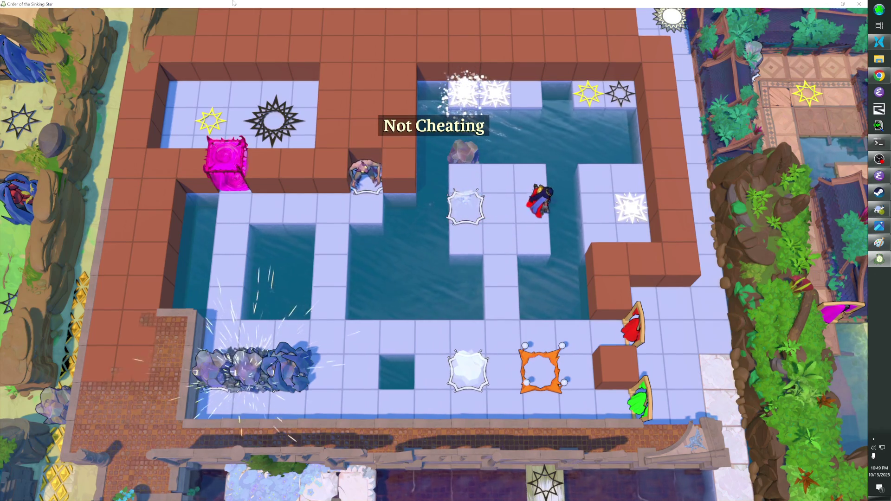
key(Down)
key(Left)
key(Down)
key(Down)
key(Down)
key(Down)
key(Right)
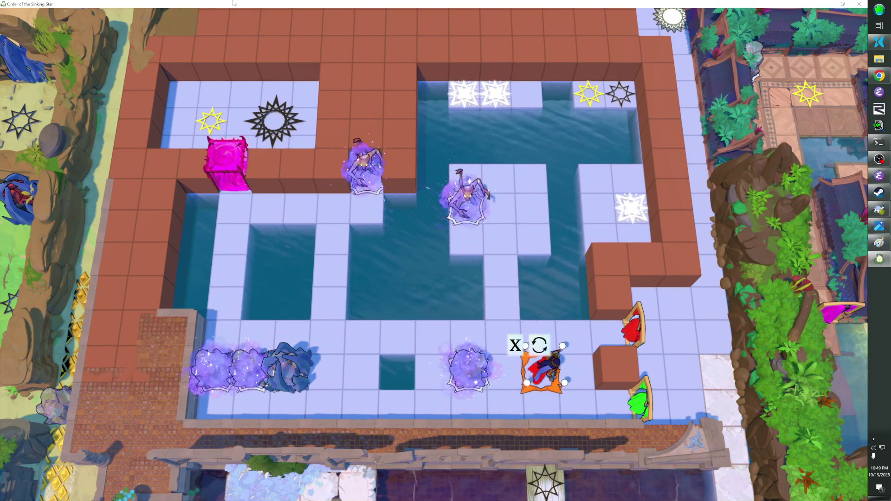
Push the rock up the central column into the monster to drown it
key(Down)
key(Left)
key(Left)
key(Left)
key(Up)
key(Right)
key(Down)
key(Right)
key(Up)
key(Up)
key(Up)
key(Right)
key(Up)
Switch to the Thief Outfit at the green stand, then back to Warrior at the red stand
key(Left)
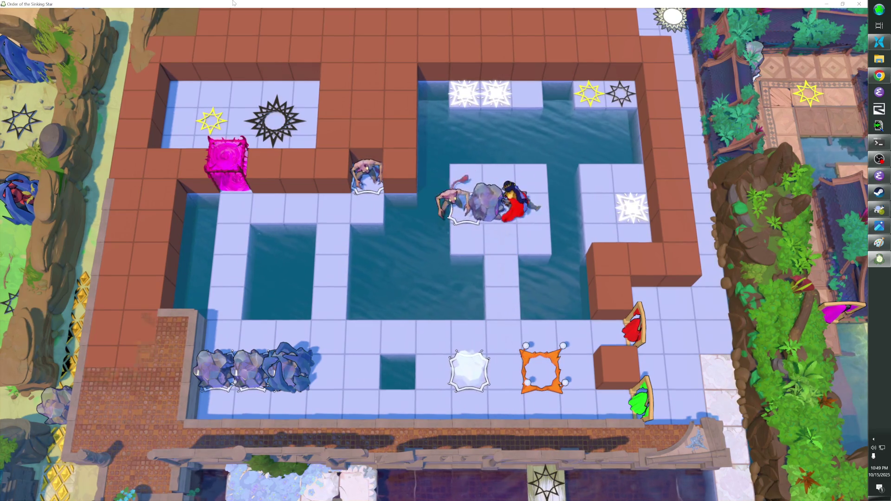
key(Down)
key(Down)
key(Down)
key(Right)
key(Down)
key(Right)
key(Right)
key(Right)
key(Left)
key(Left)
key(Left)
key(Right)
key(Right)
key(Up)
key(Up)
key(Right)
key(Left)
key(Left)
key(Left)
key(Up)
key(Up)
key(Down)
key(Down)
key(Right)
key(Right)
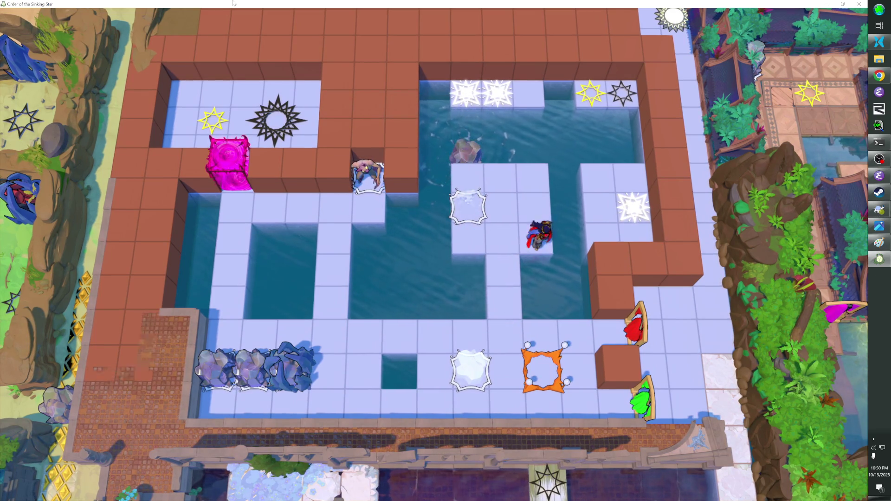
Walk left along the bottom row, pushing one rock up and another two tiles right
key(Down)
key(Left)
key(Left)
key(Left)
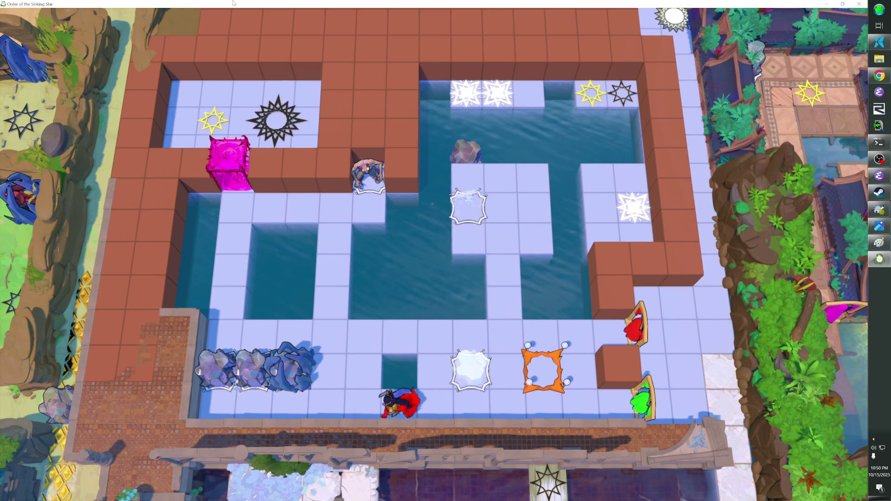
key(Up)
key(Down)
key(Right)
key(Right)
key(Up)
key(Up)
key(Up)
Push the rock further right and up, then rewind the recent moves with Z
key(Up)
key(Left)
key(Left)
key(Left)
key(Down)
key(Down)
key(Down)
key(Right)
key(Right)
key(Right)
key(Right)
key(Right)
key(Down)
key(Right)
key(Up)
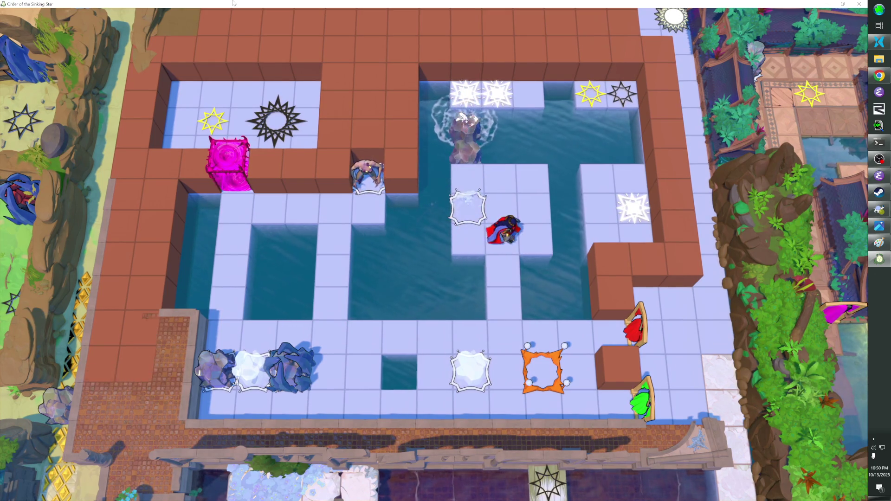
key(z)
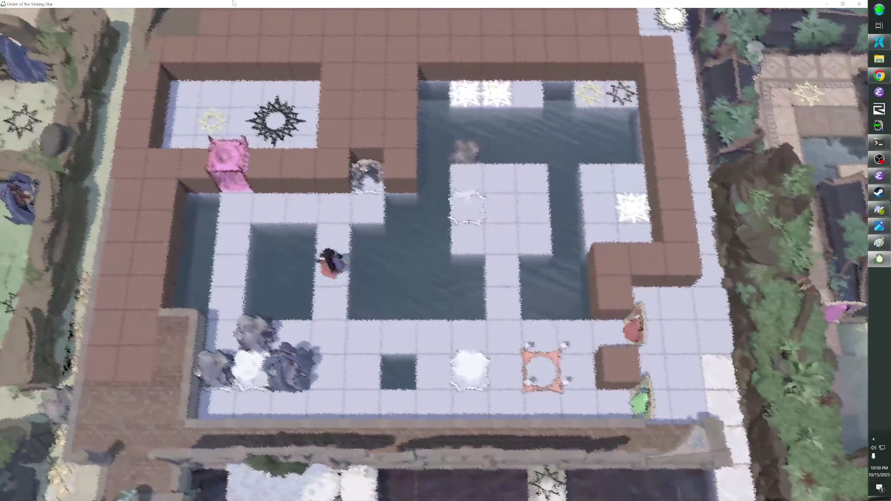
Walk the hero over the upper and right islands back beside the boulder, then enter the editor with F1
key(Up)
key(Up)
key(Up)
key(Right)
key(Up)
key(Up)
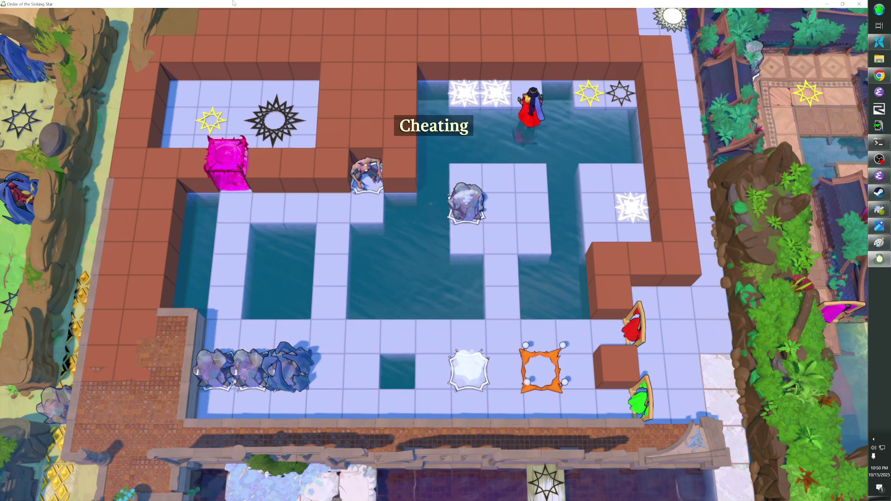
key(Down)
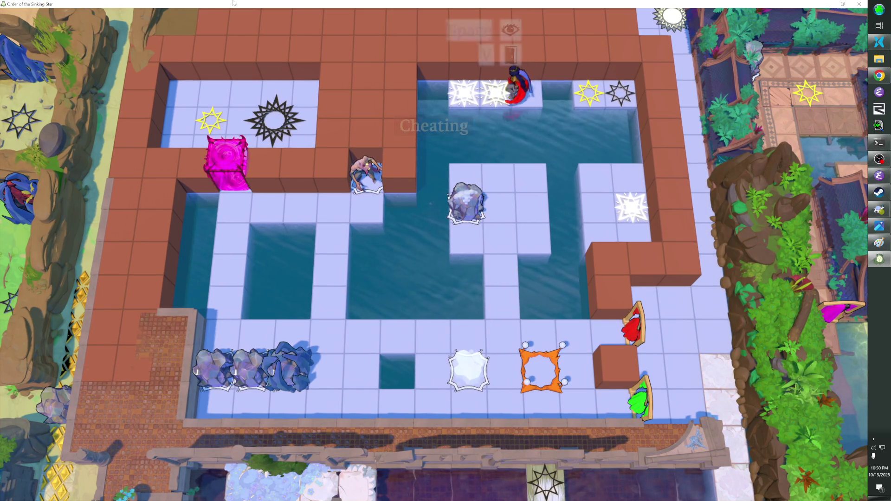
key(Down)
key(Right)
key(Right)
key(Up)
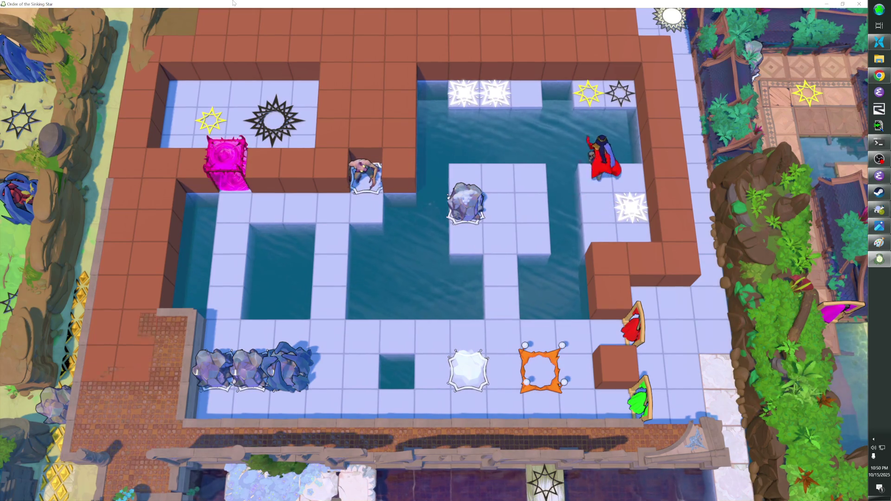
key(Left)
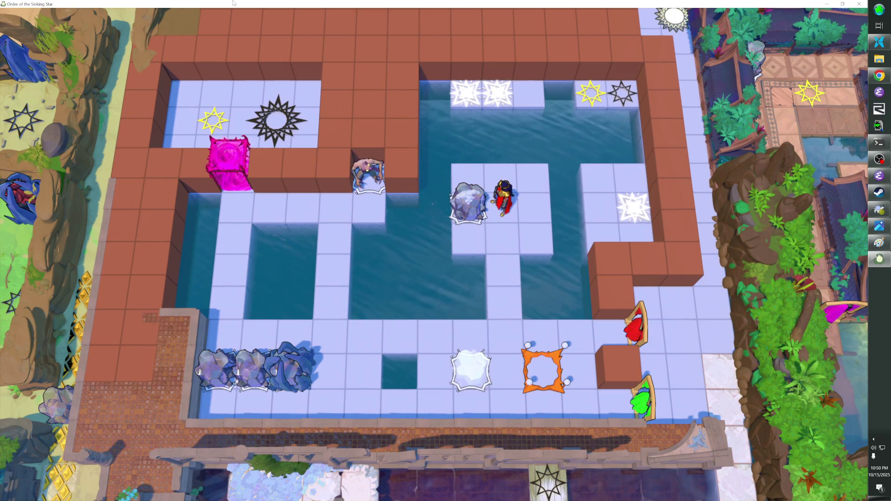
key(F1)
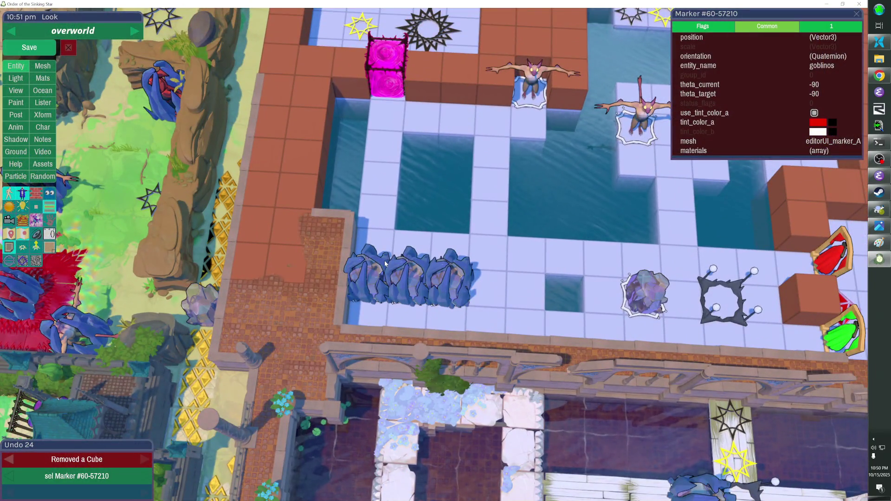
Drag two freezers into line on the bottom walkway, save the level, and hide the editor overlays
drag(389, 262, 385, 264)
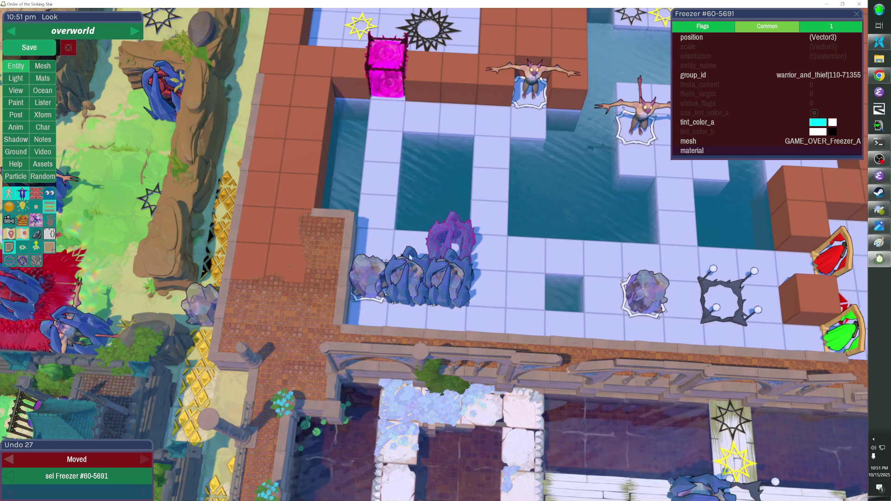
mouse_move(441, 269)
mouse_down()
mouse_move(444, 251)
mouse_move(442, 292)
mouse_up()
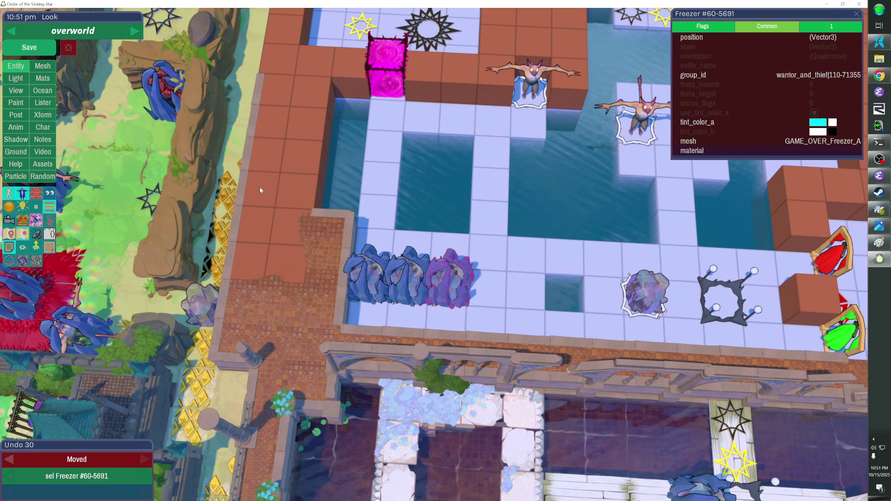
click(30, 47)
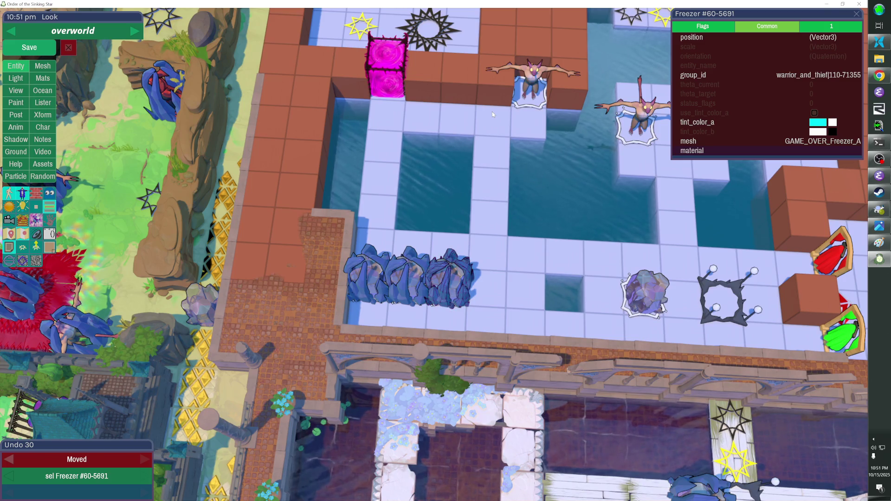
key(s)
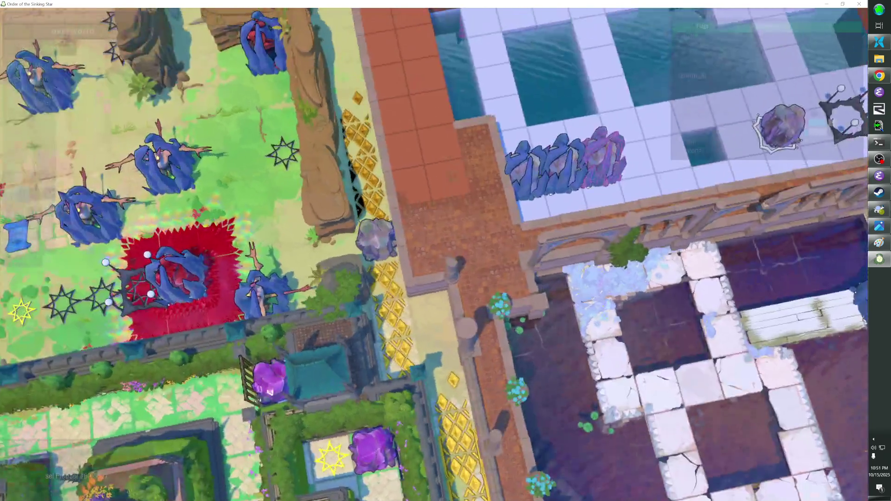
key(s)
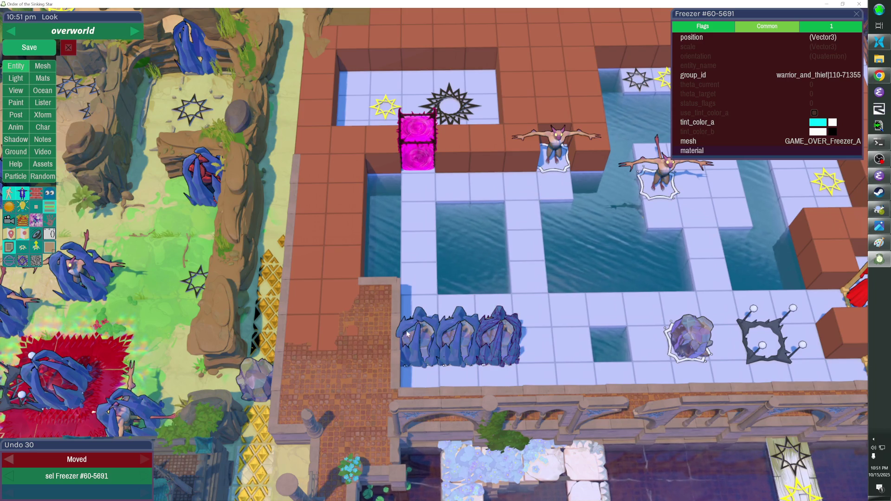
Try deleting a lower-left floor tile and two wall pieces, then undo it
click(378, 303)
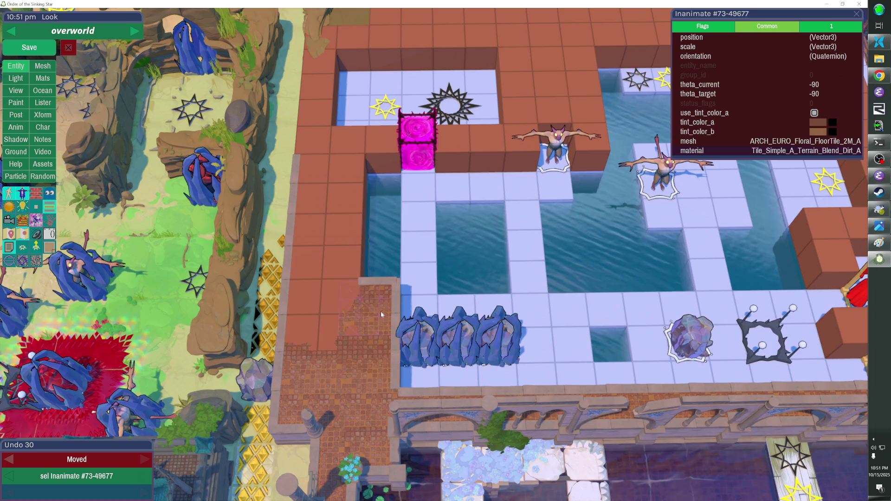
shift+click(385, 230)
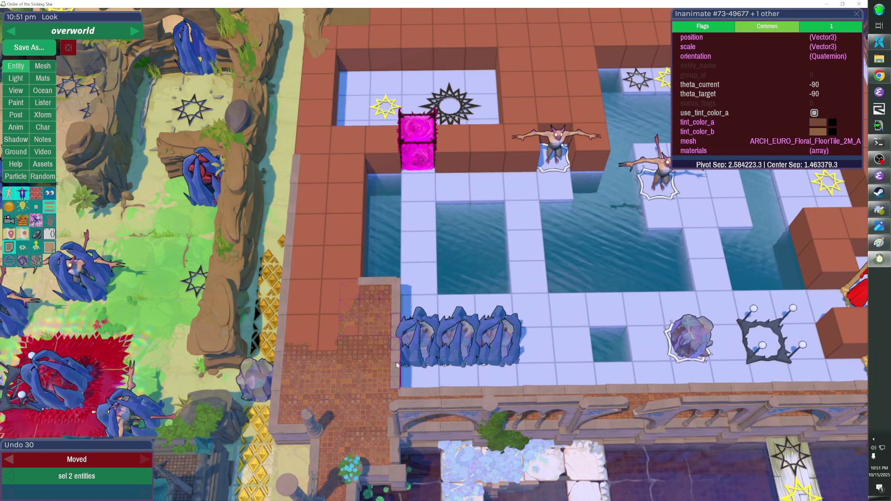
shift+click(382, 286)
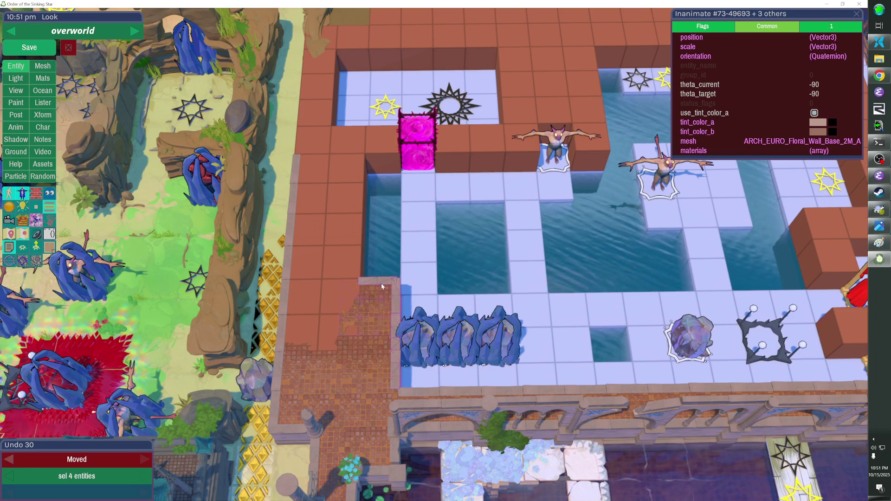
key(Delete)
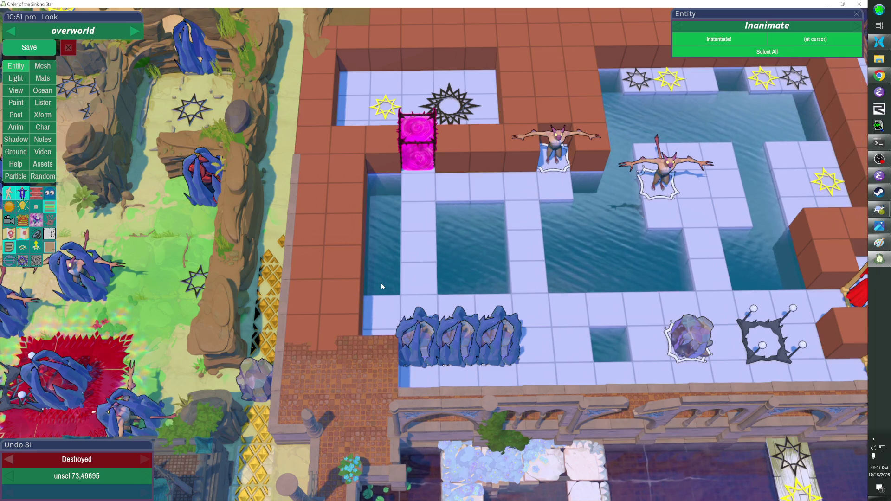
key(ctrl+z)
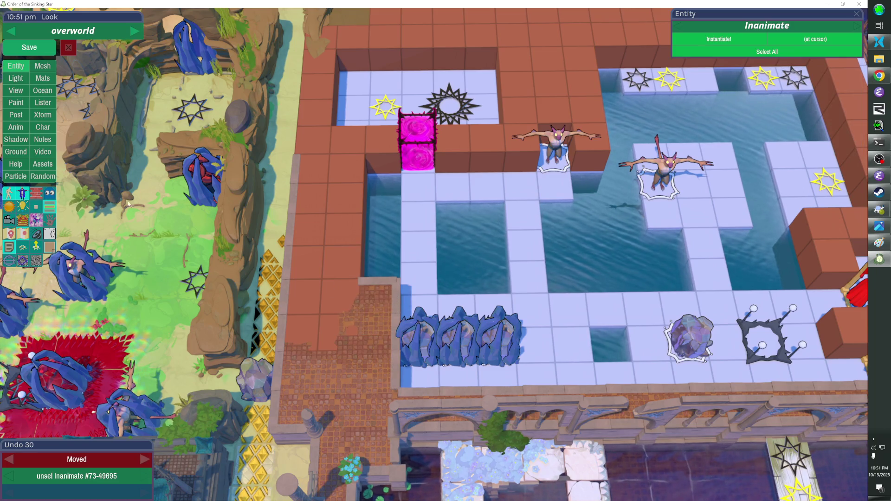
With hidden walls shown, delete four floor tiles and the brown post left of the freezers
click(49, 197)
drag(351, 296, 288, 260)
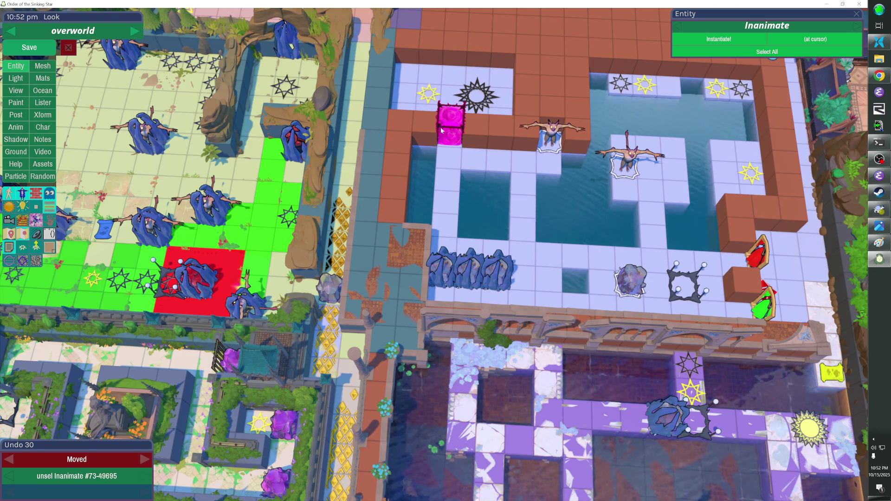
drag(431, 144, 452, 223)
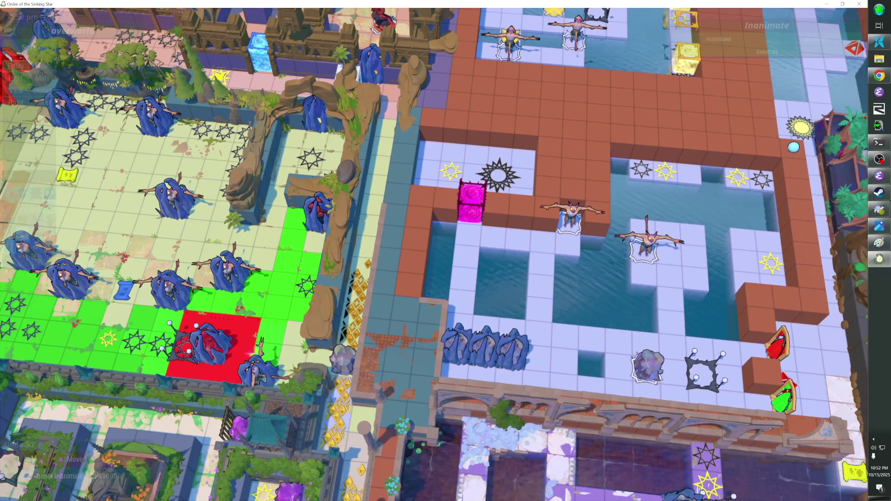
scroll(433, 255, up, 5)
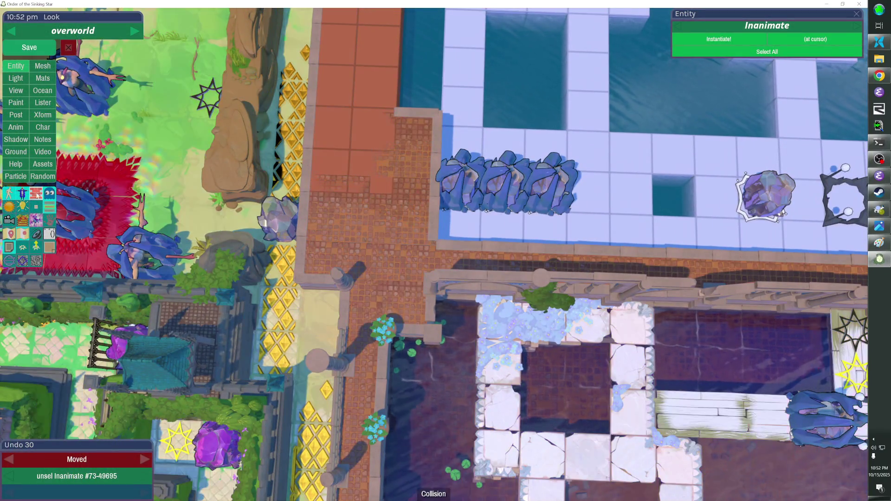
click(423, 122)
shift+click(429, 163)
shift+click(427, 185)
shift+click(423, 206)
key(Delete)
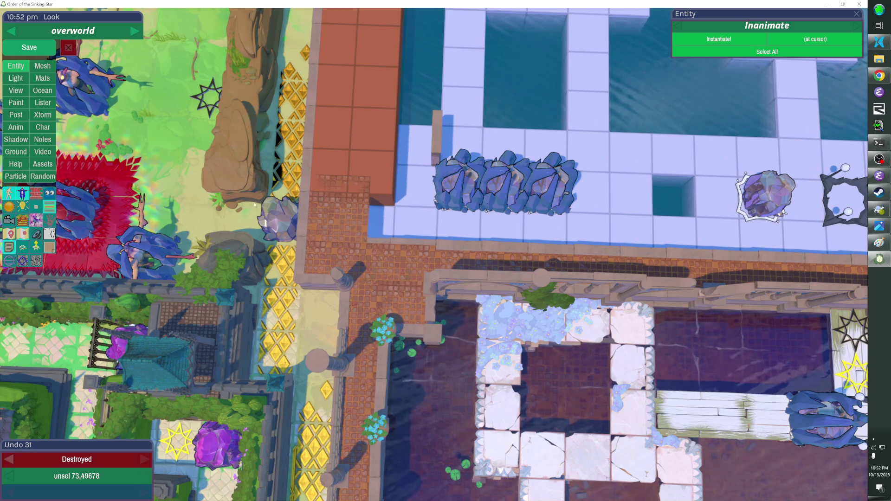
click(435, 150)
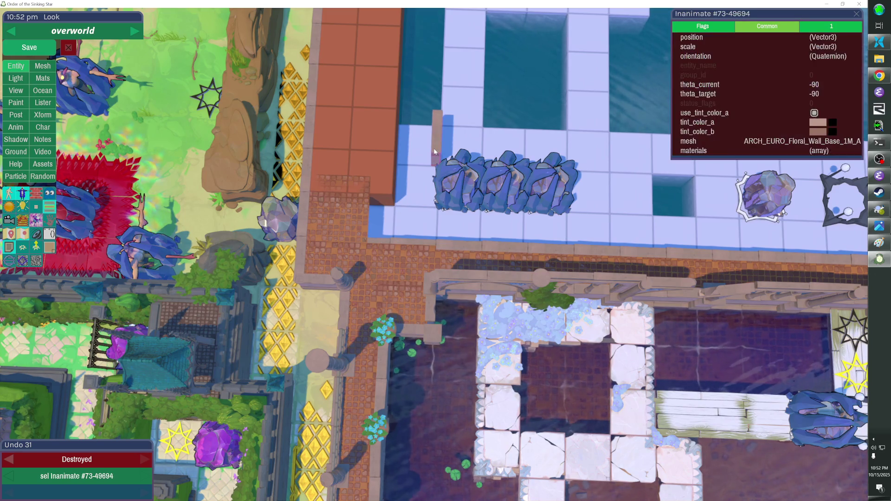
key(Delete)
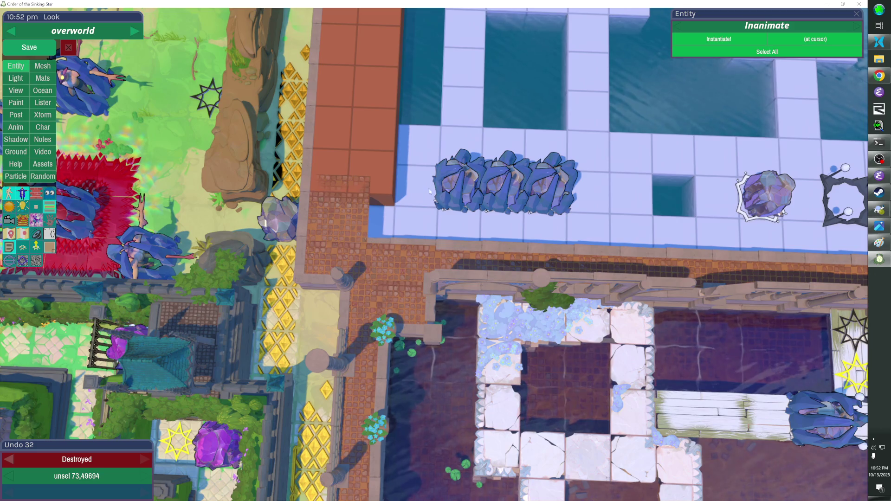
Erase the collision cubes along the old wall, save, and briefly playtest the level
click(33, 195)
drag(428, 152, 425, 218)
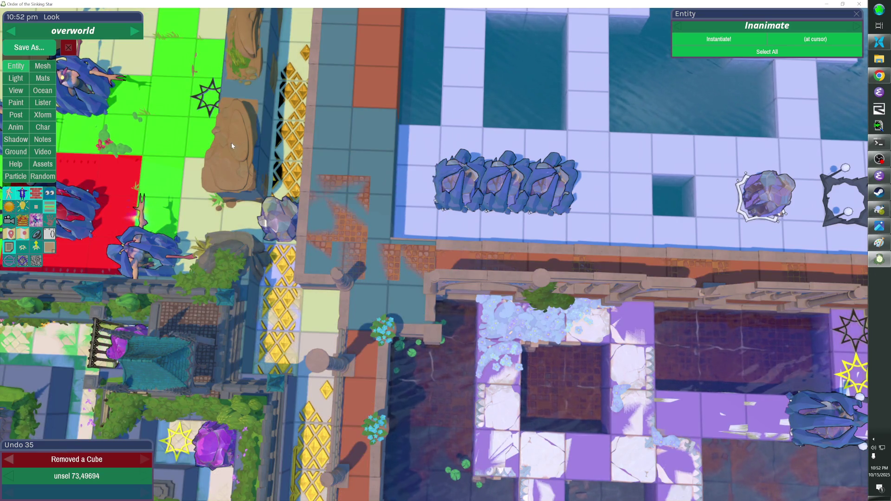
click(28, 48)
key(Escape)
key(Escape)
key(Escape)
key(Escape)
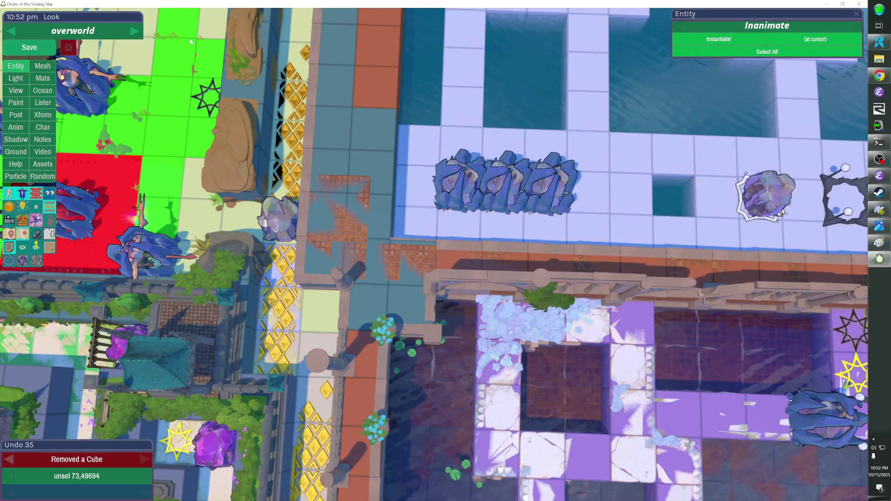
key(Escape)
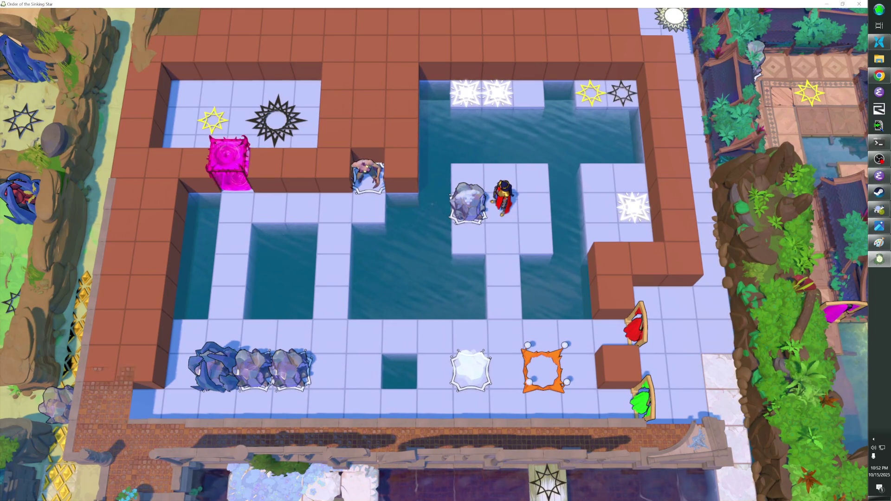
Hide the teal wall set, add collision cubes over the brick area, unhide, save and playtest
key(Tab)
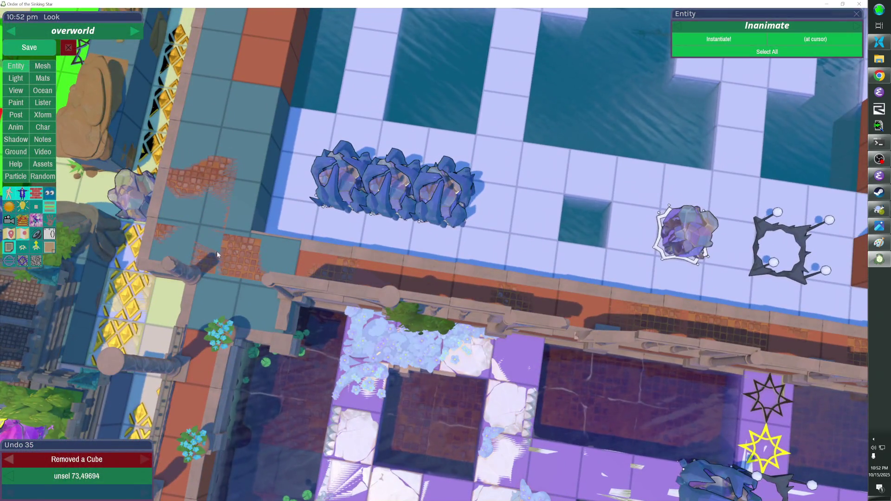
click(216, 249)
click(242, 185)
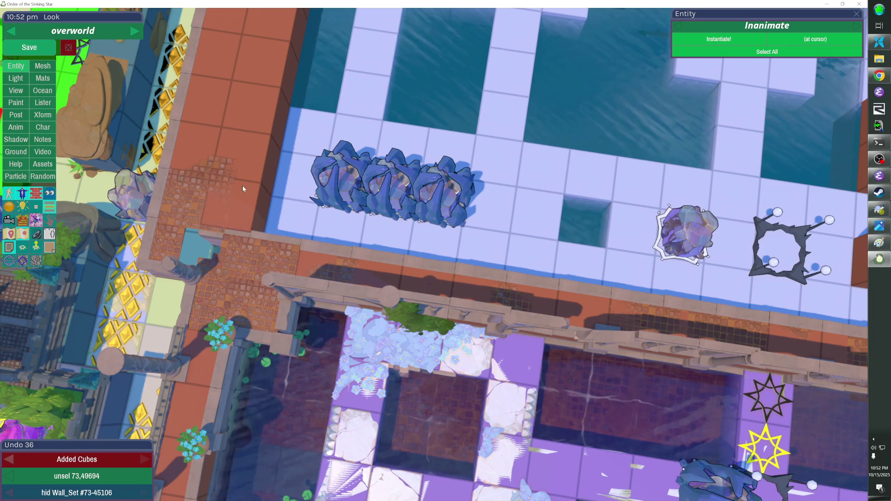
key(shift+h)
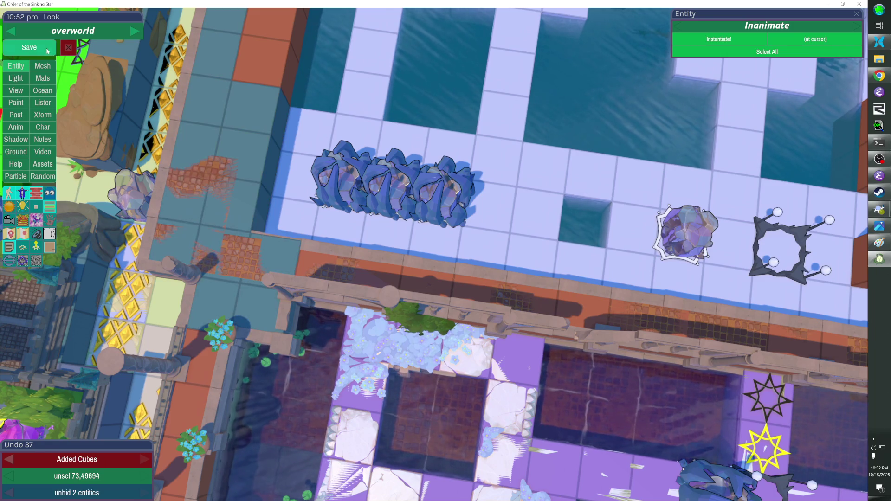
click(30, 48)
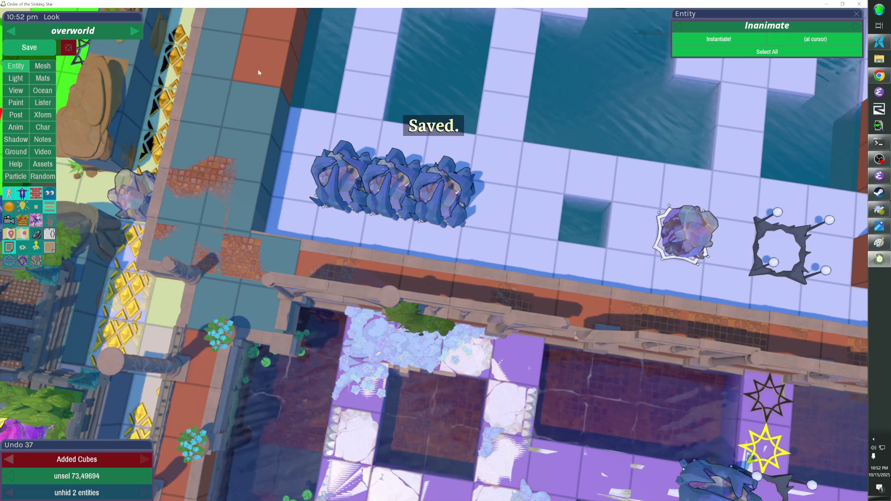
key(Escape)
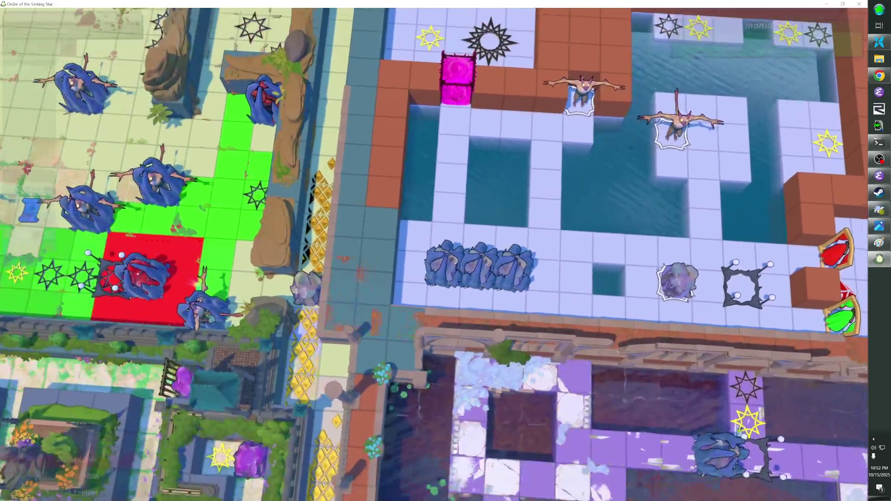
Redo the cube removals to reopen the pits with brick walls visible, save, and playtest again
key(h)
key(h)
key(h)
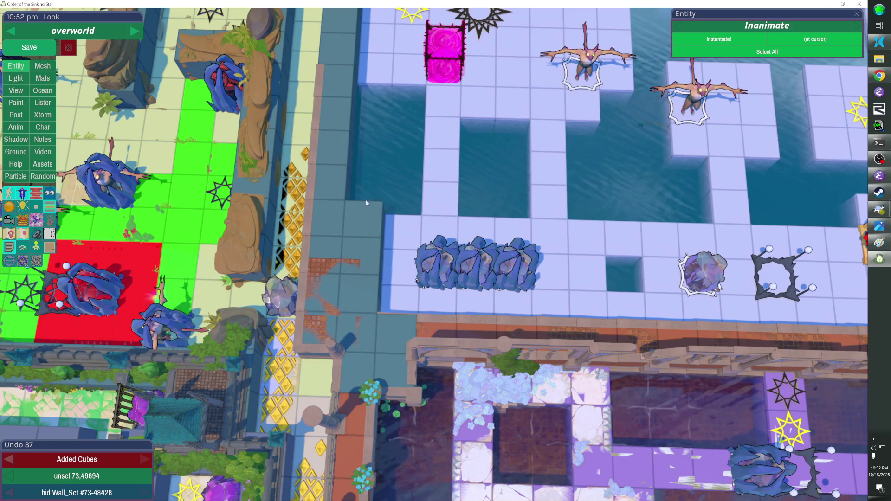
key(Delete)
key(Delete)
key(h)
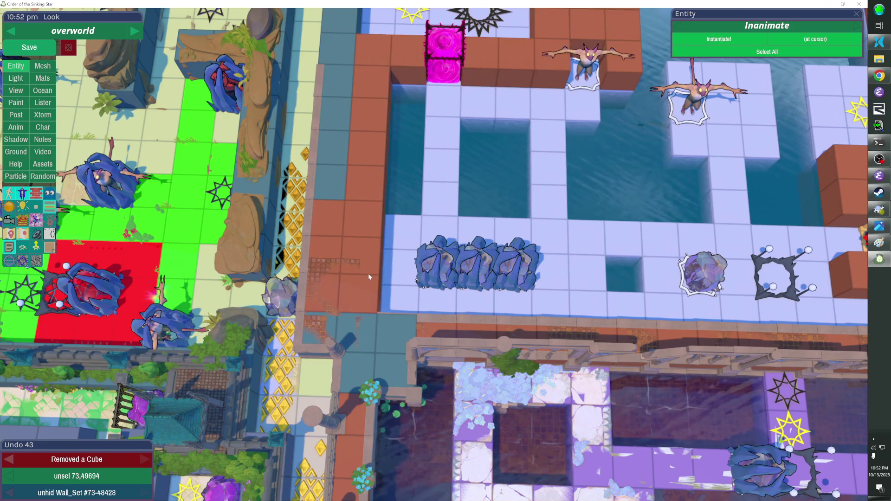
click(46, 48)
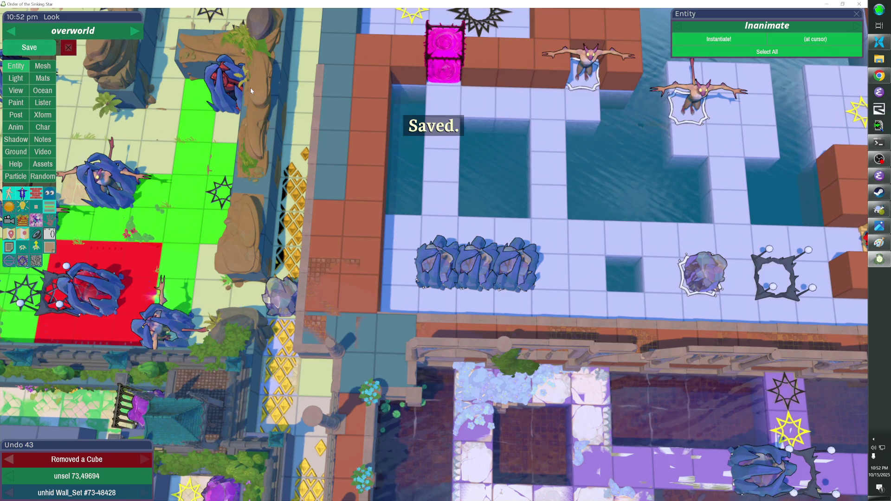
key(Escape)
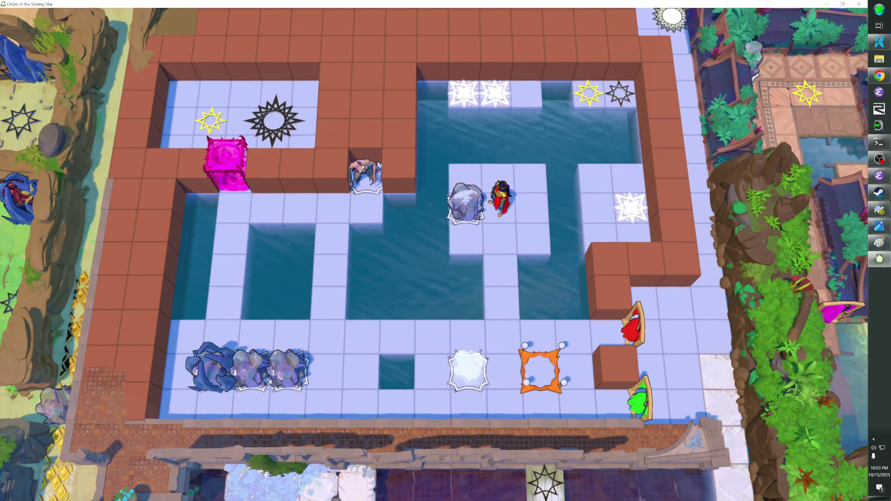
Back in the editor, undo and redo the cube removals to compare, then bring up overworld_dots.png
key(F1)
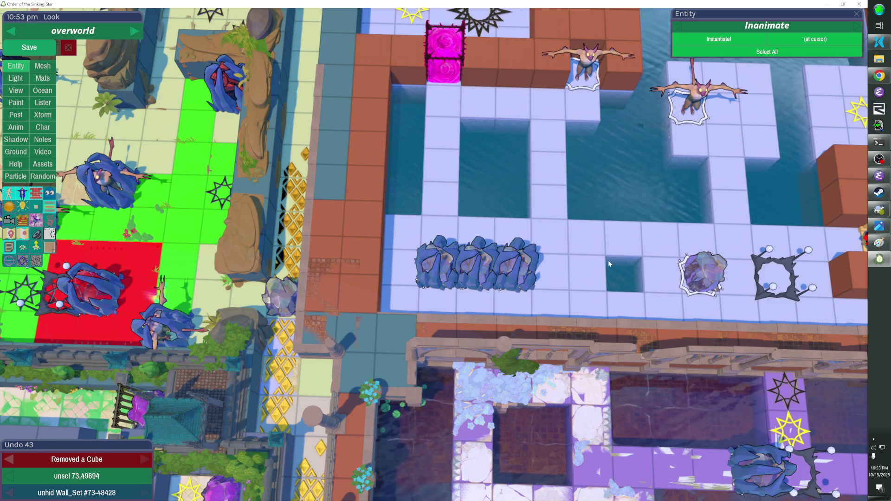
key(ctrl+z)
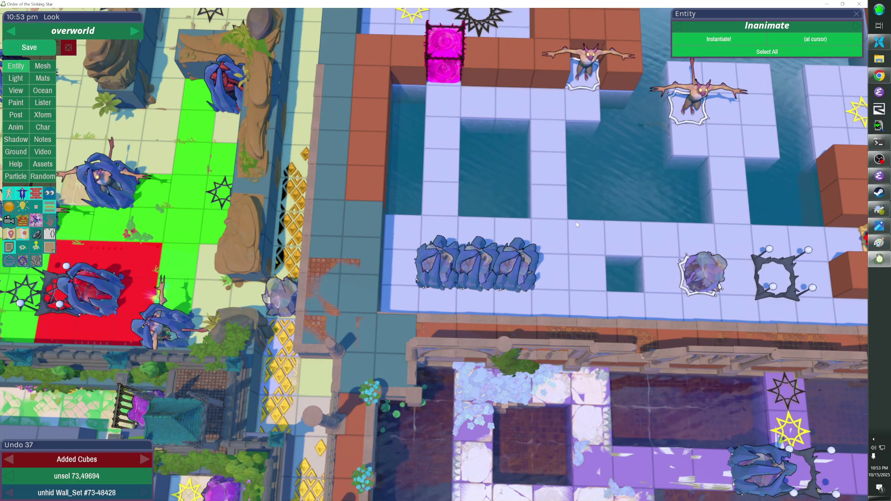
key(ctrl+z)
key(ctrl+z)
key(ctrl+z)
key(ctrl+y)
key(ctrl+y)
key(ctrl+y)
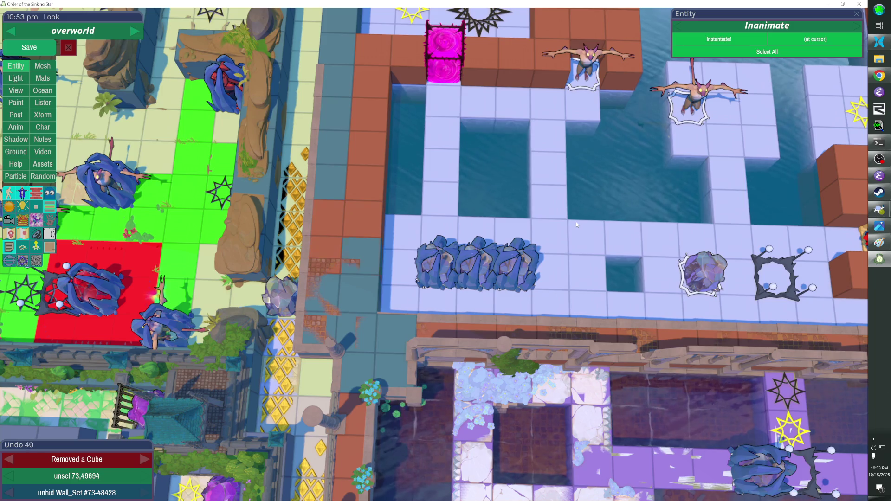
key(alt+Tab)
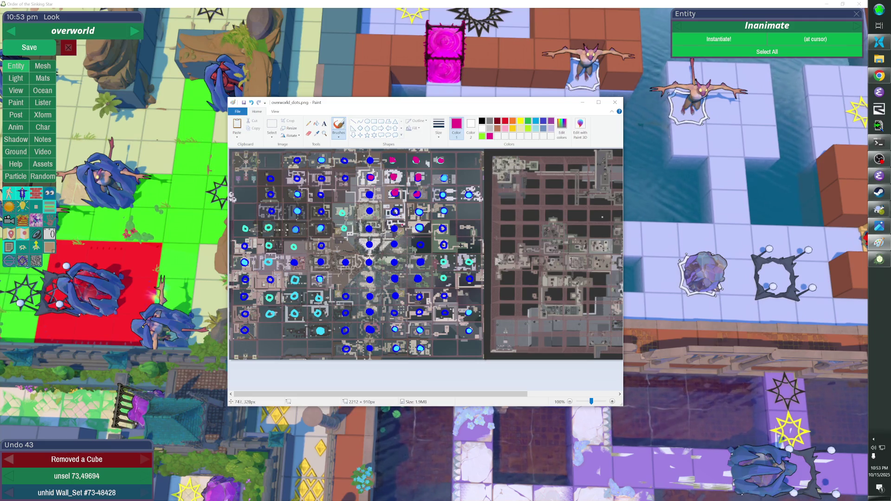
Zoom the overworld dots map to 300%, draw a short magenta stroke, and return to the game
ctrl+scroll(403, 225, up, 1)
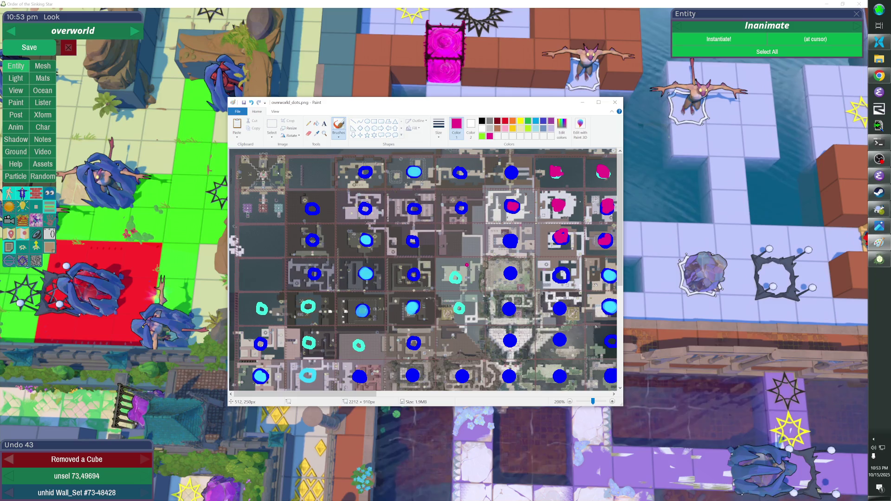
ctrl+scroll(481, 275, up, 1)
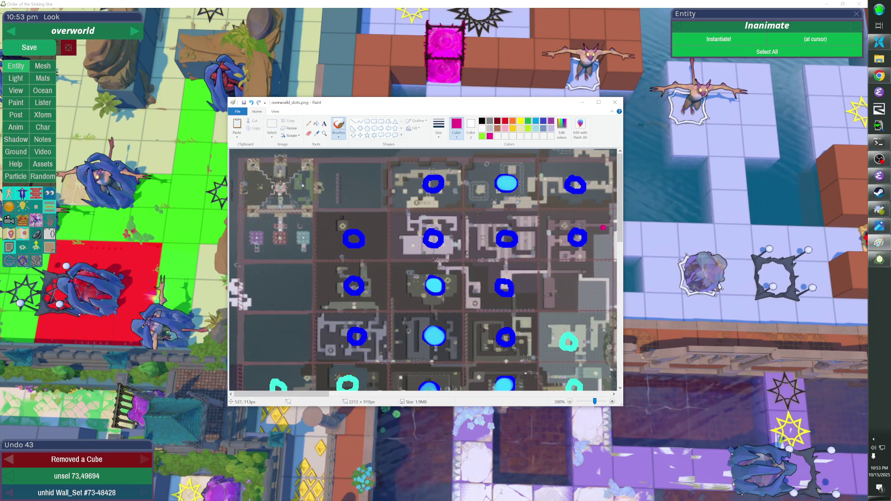
drag(621, 224, 620, 351)
drag(525, 311, 552, 333)
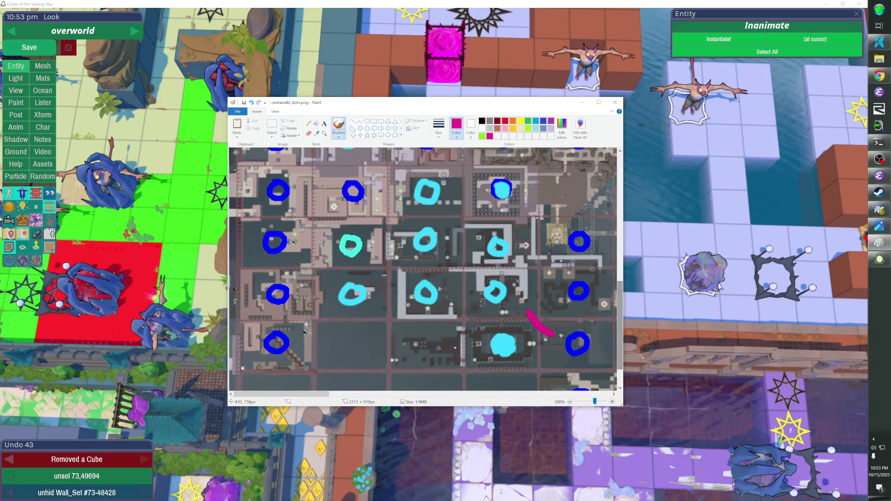
mouse_move(307, 400)
mouse_down()
mouse_move(386, 400)
mouse_move(376, 401)
mouse_up()
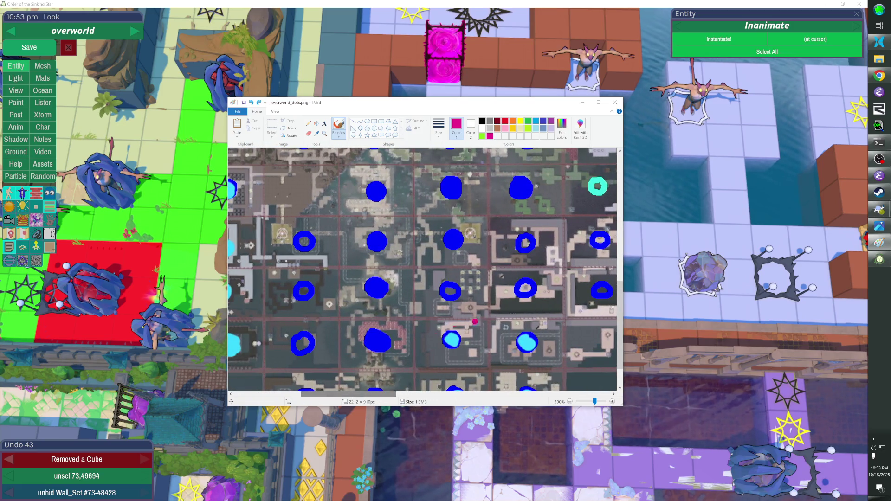
drag(621, 291, 622, 219)
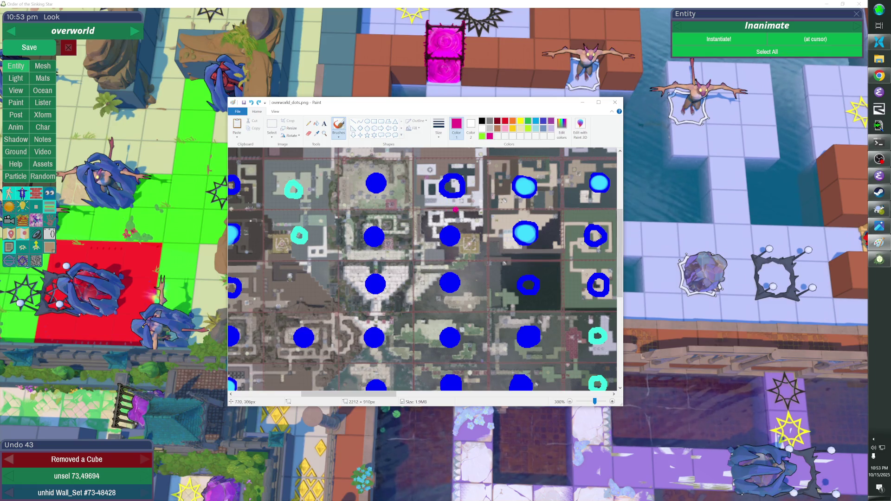
key(alt+Tab)
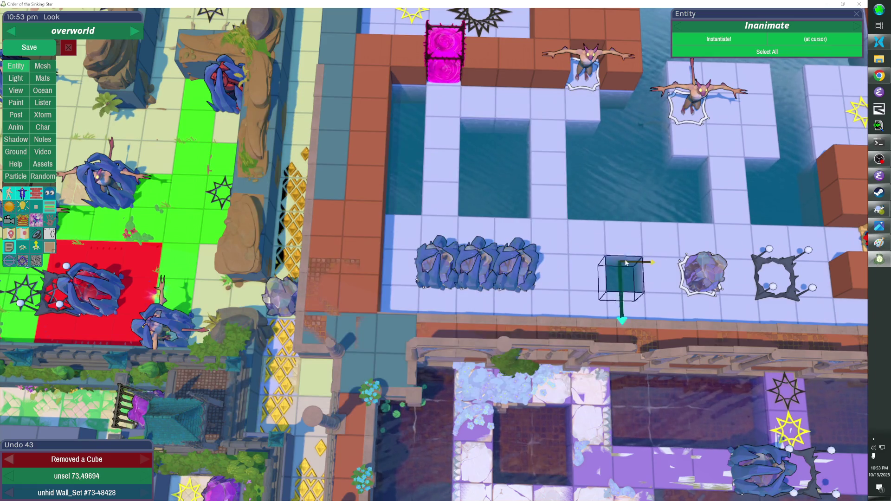
Save the level with the pit filled, zoom the camera out, and return to the overworld dots map
key(ctrl+s)
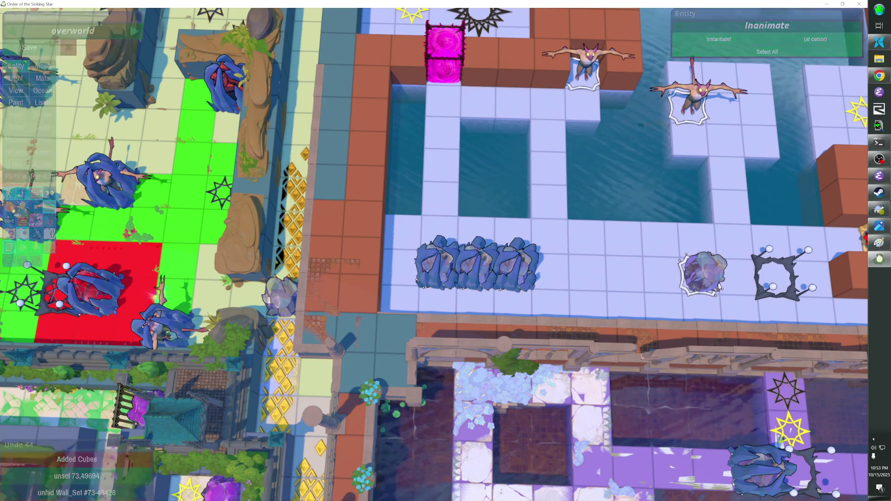
scroll(434, 254, down, 5)
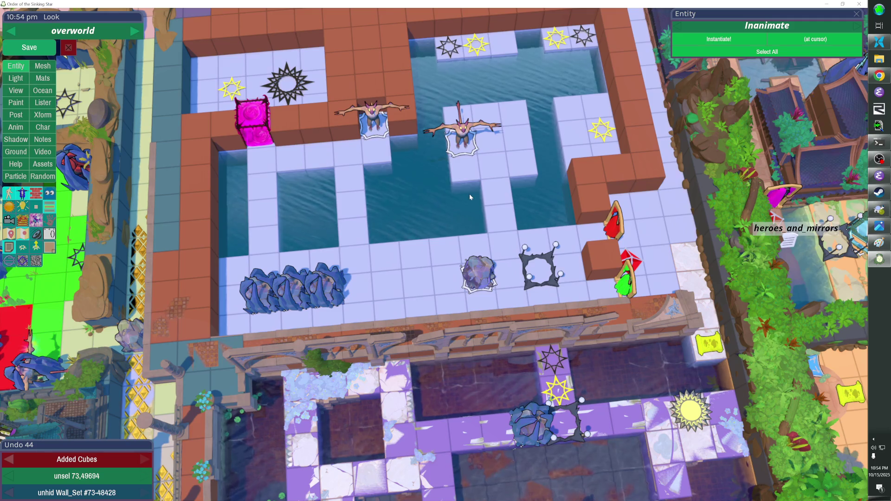
key(alt+Tab)
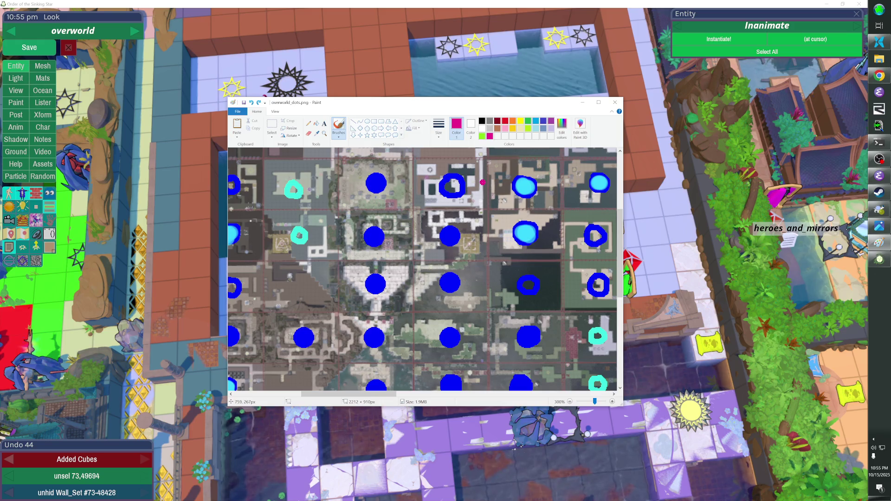
Zoom the overworld dots map out twice to 100% from the View options
click(275, 112)
click(251, 124)
click(253, 125)
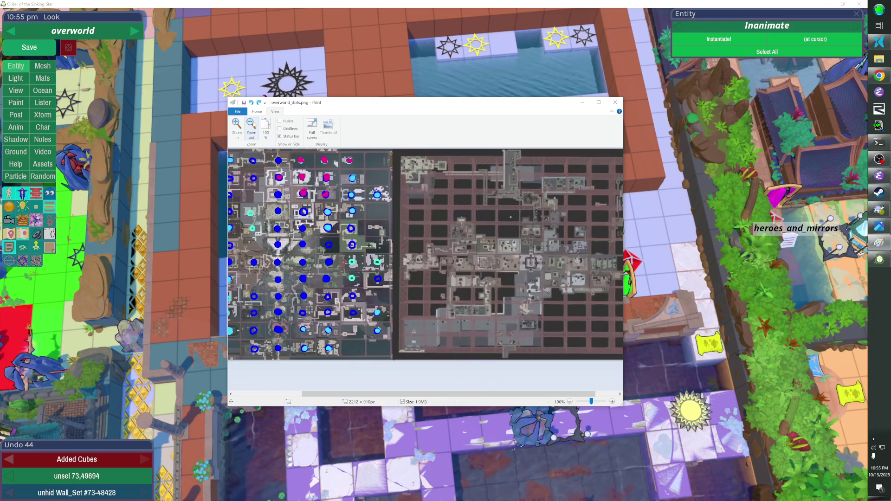
scroll(426, 255, left, 3)
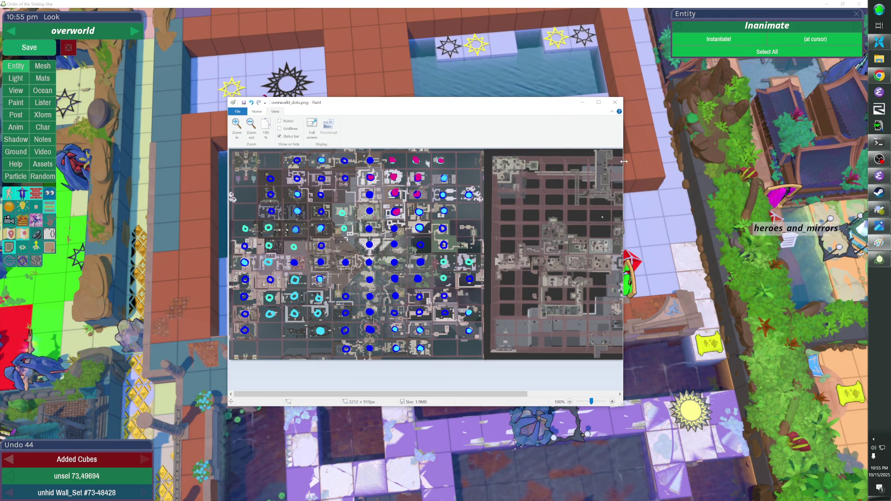
Enlarge the Paint window and move it down to uncover the level, then return to the editor
drag(625, 161, 737, 161)
drag(587, 97, 590, 28)
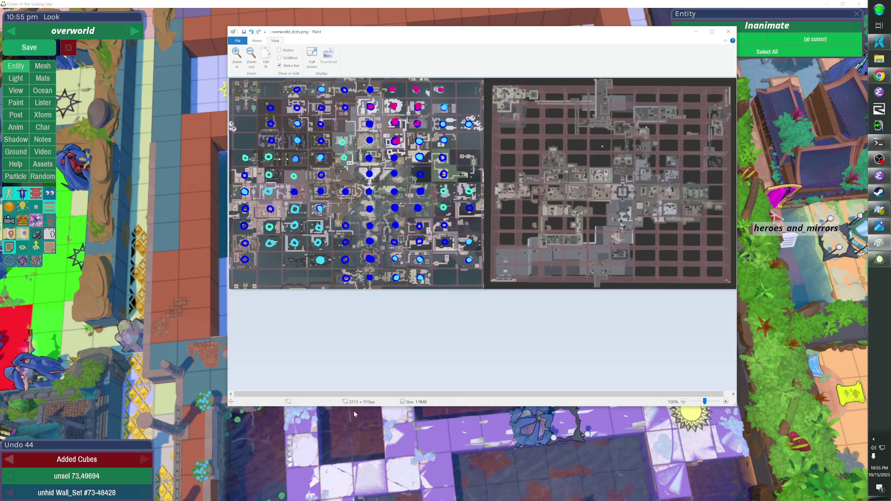
drag(350, 409, 354, 371)
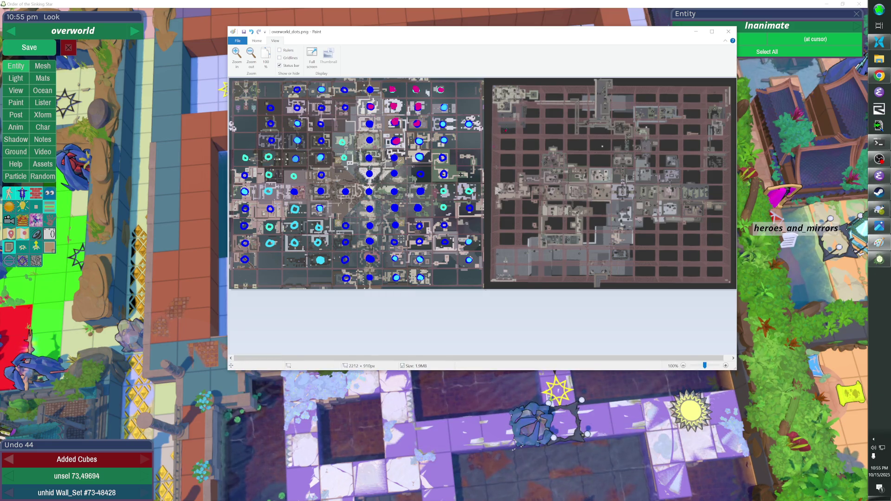
drag(451, 35, 457, 112)
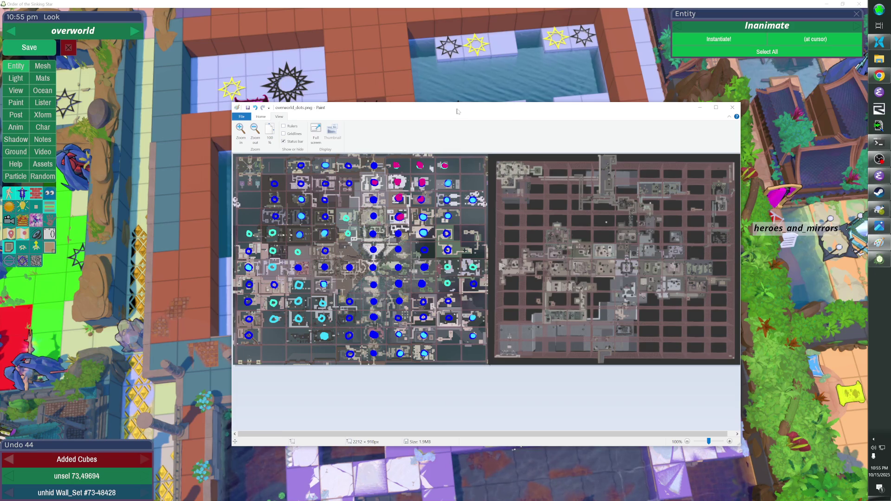
key(alt+Tab)
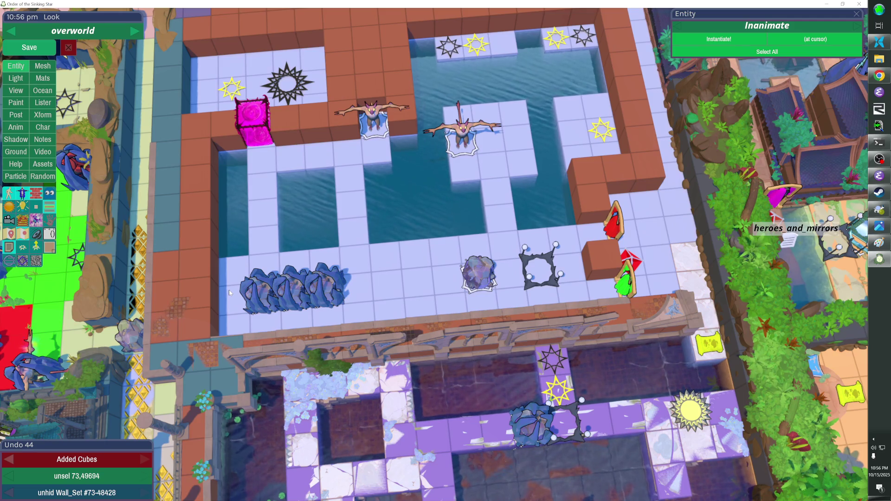
scroll(229, 293, up, 1)
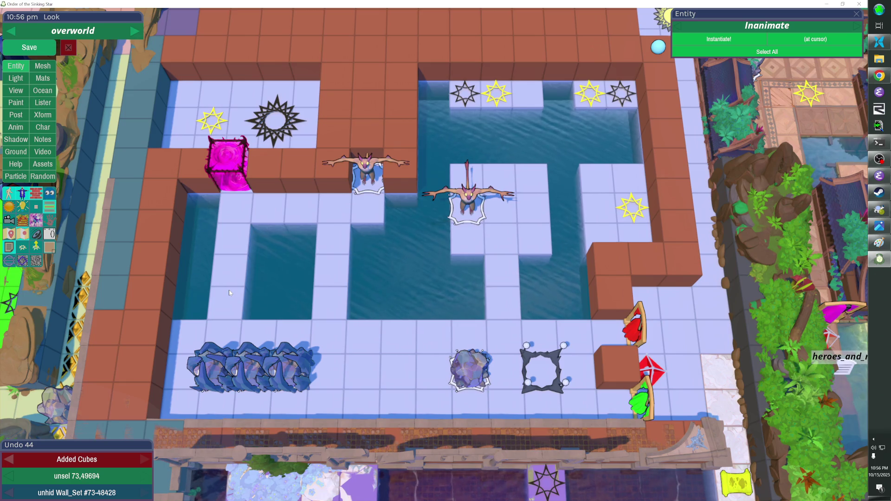
key(alt+Tab)
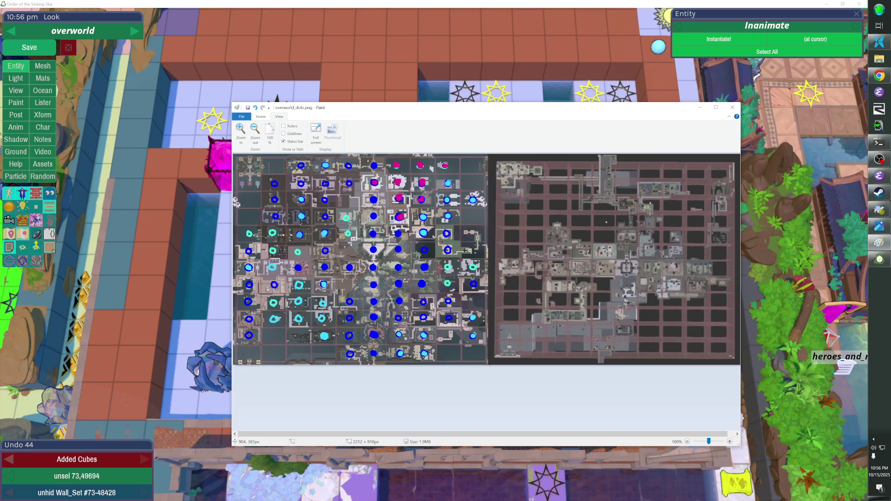
key(alt+Tab)
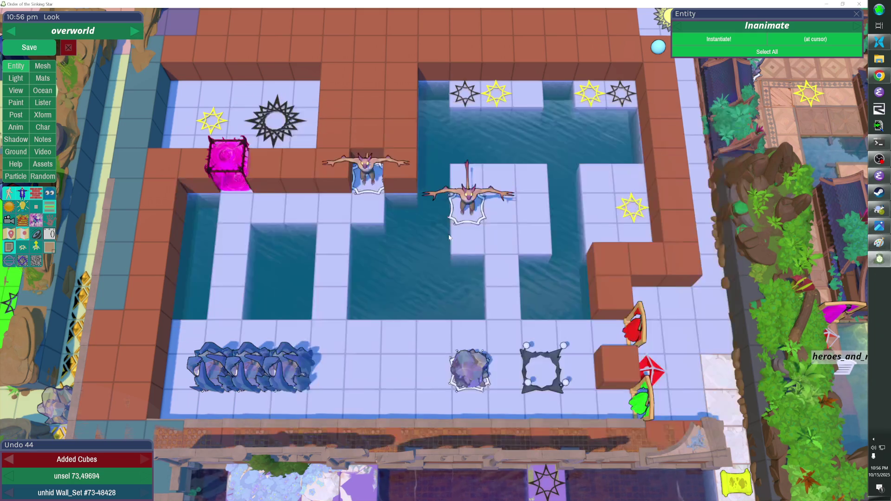
key(d)
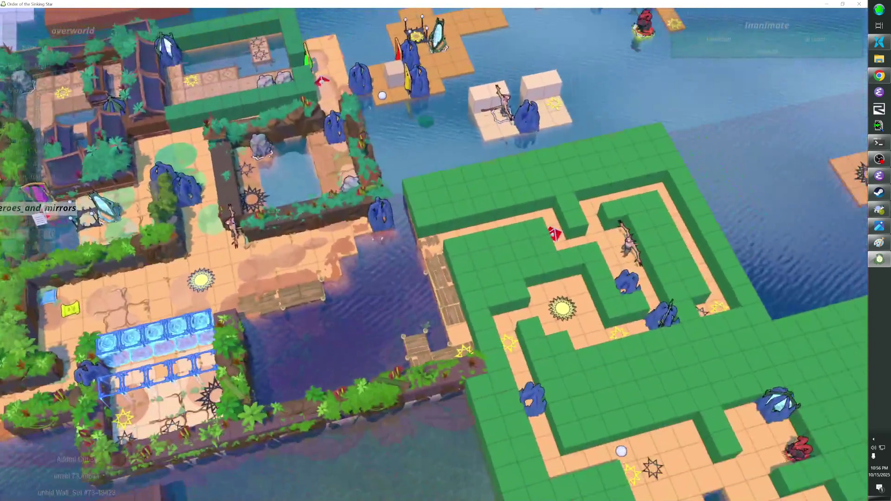
Select the red marker entity and save the edited level
scroll(435, 251, down, 3)
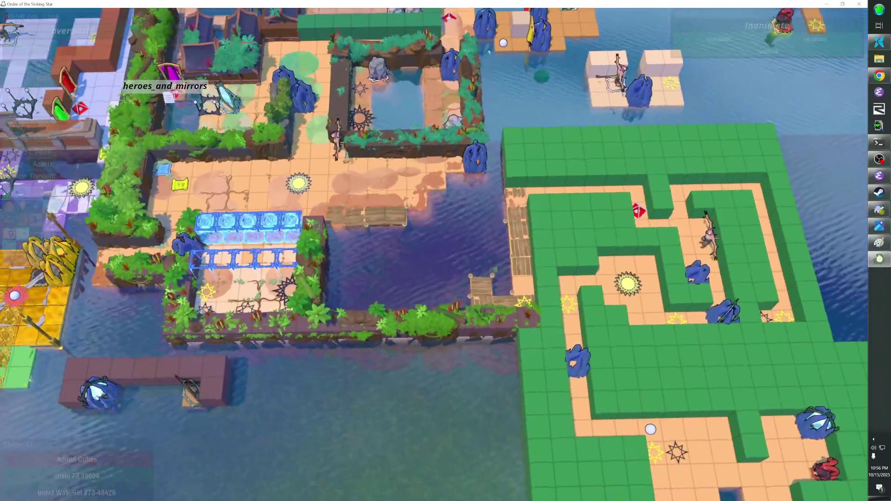
scroll(434, 251, up, 5)
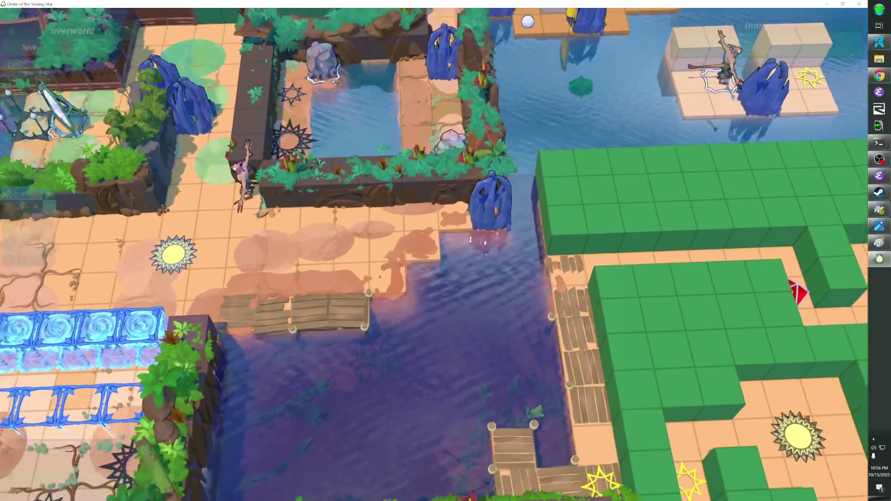
scroll(435, 250, down, 3)
scroll(434, 251, up, 4)
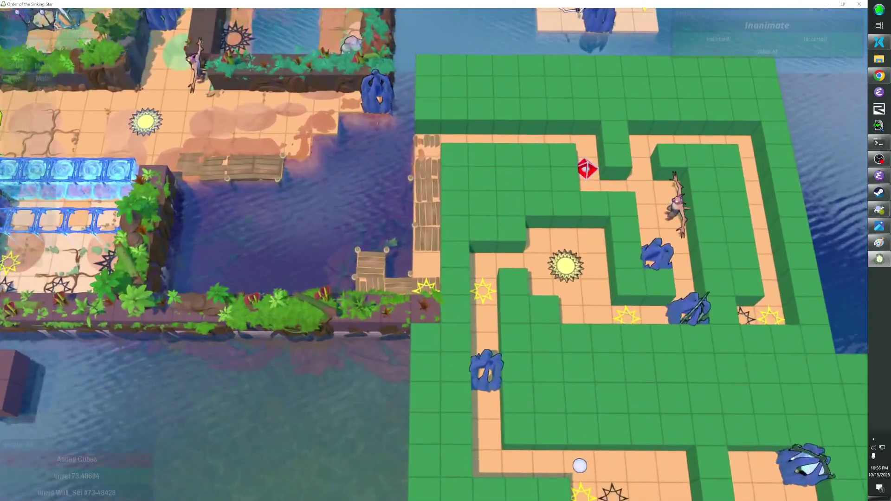
scroll(434, 251, up, 2)
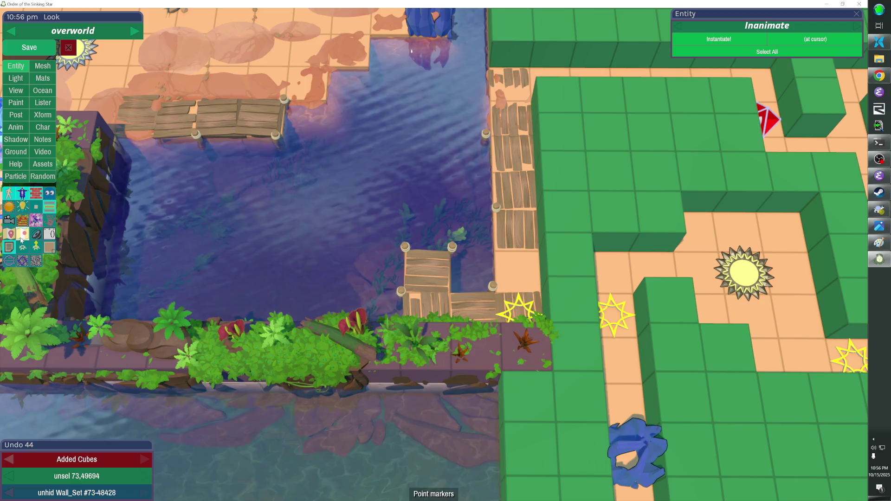
click(773, 119)
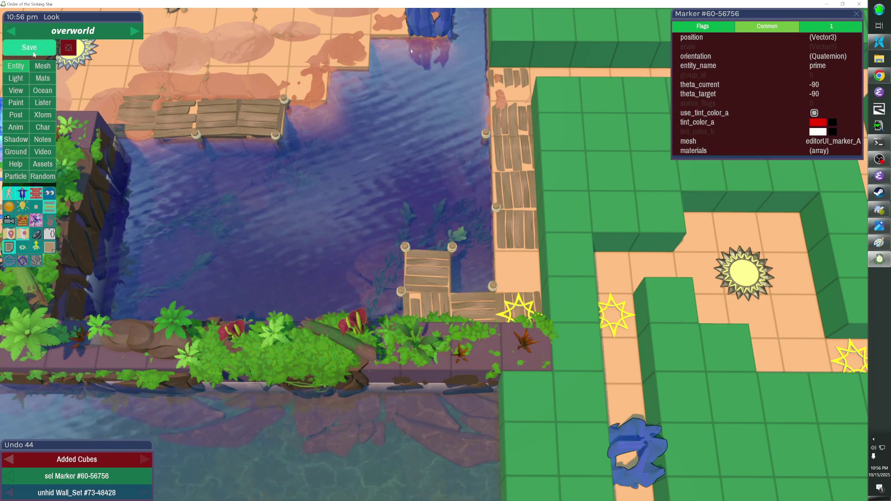
click(33, 51)
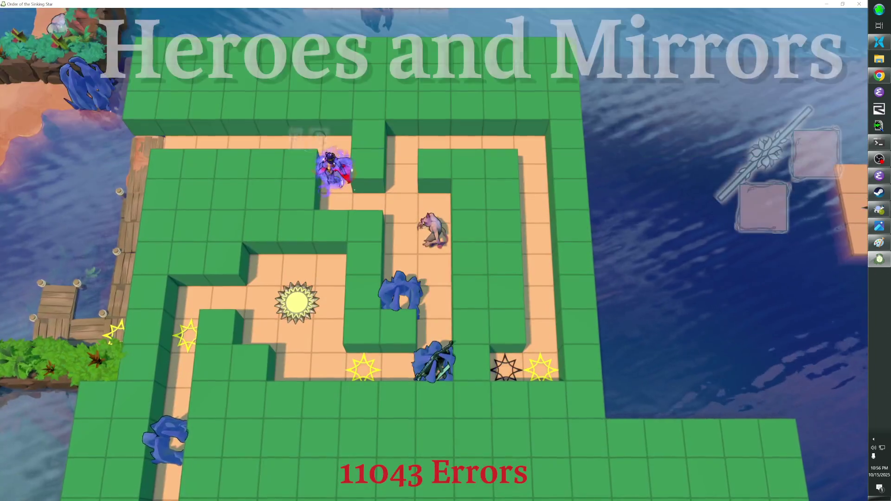
In playtest, walk left, rewind, then warp to the Heroes and Mirrors level
key(Left)
key(Left)
key(Left)
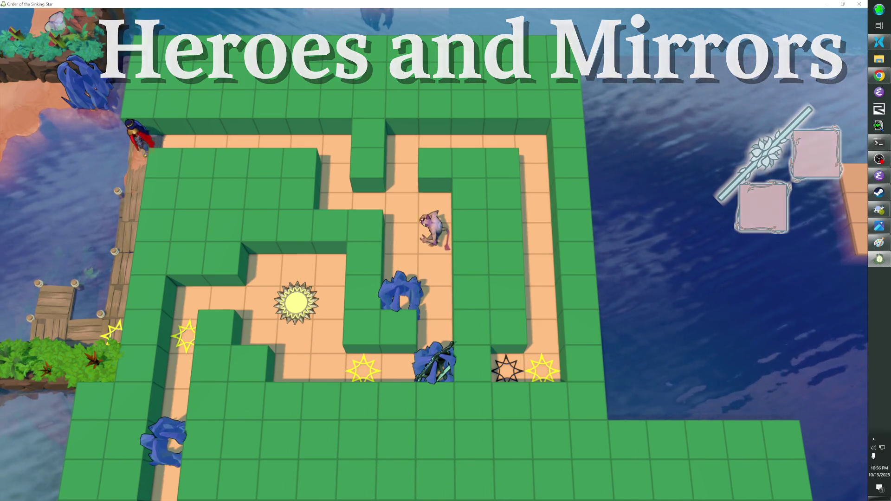
key(z)
key(z)
key(z)
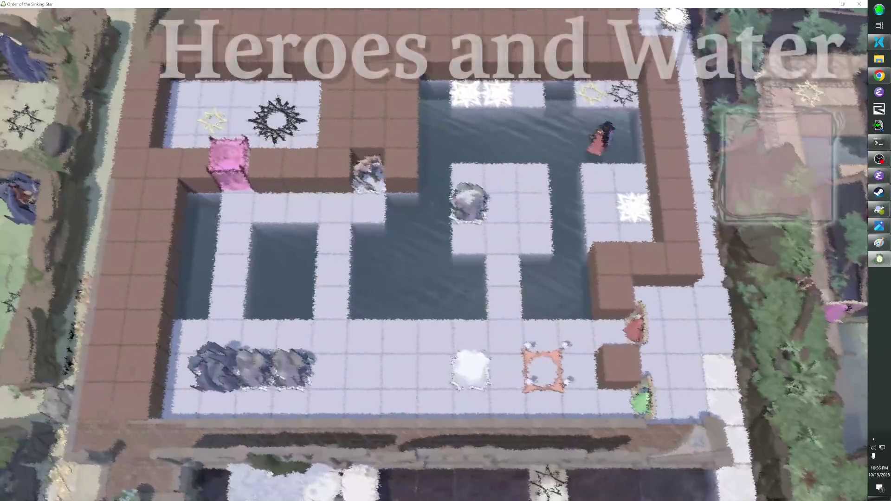
key(Down)
key(Down)
key(Down)
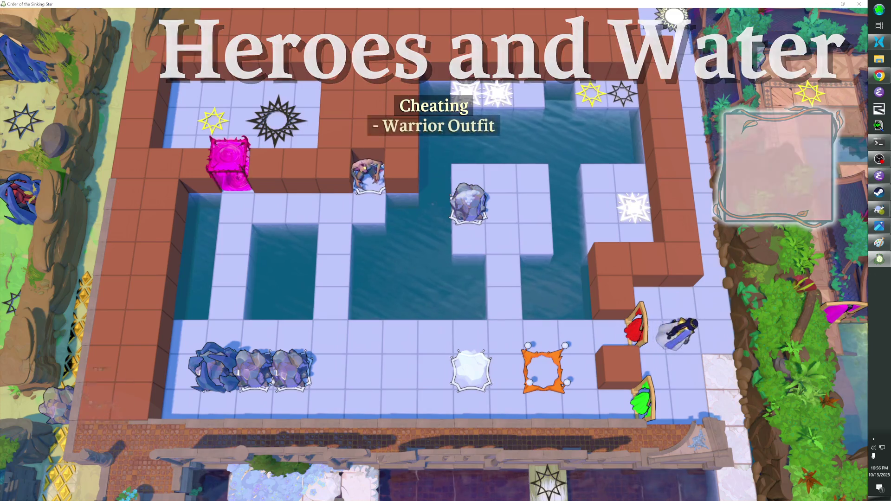
key(grave)
key(Return)
Walk the hero along the top corridor onto the left dock and off into the jungle area
key(Up)
key(Left)
key(Left)
key(Left)
key(Down)
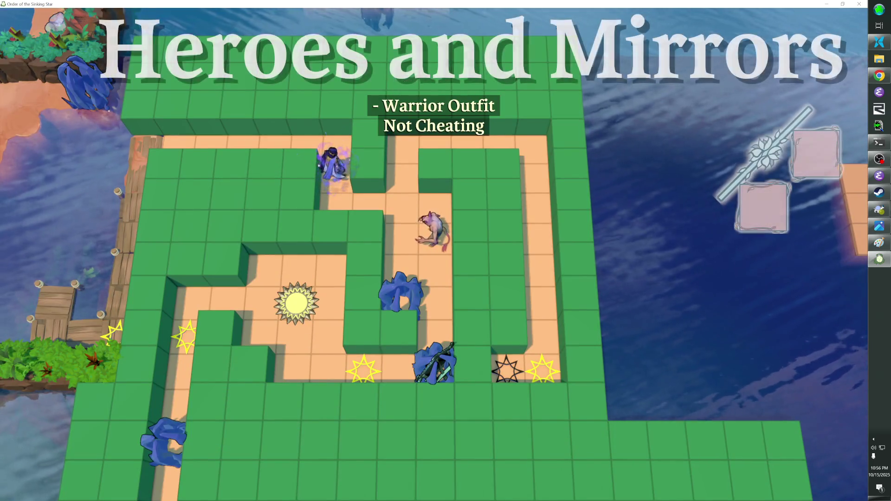
key(Down)
key(Down)
key(Down)
key(Left)
key(Left)
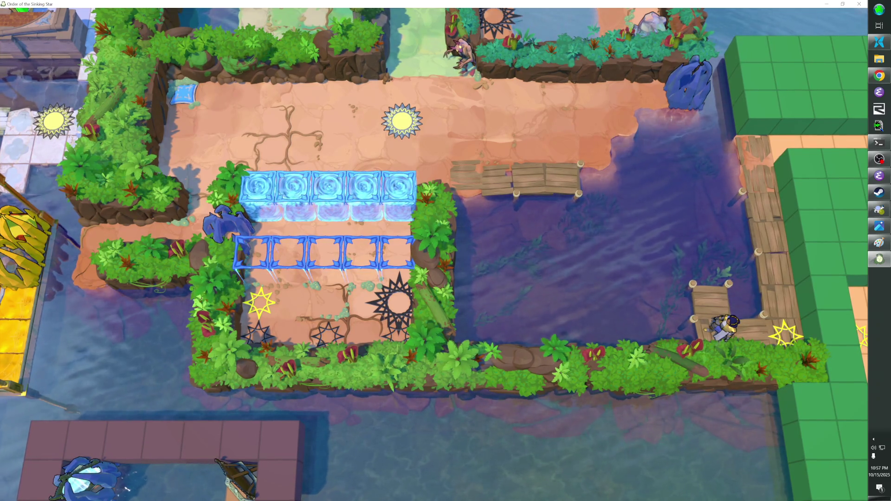
Walk the hero off the dock into the green maze and along the top corridor onto a star tile
key(Right)
key(Up)
key(Up)
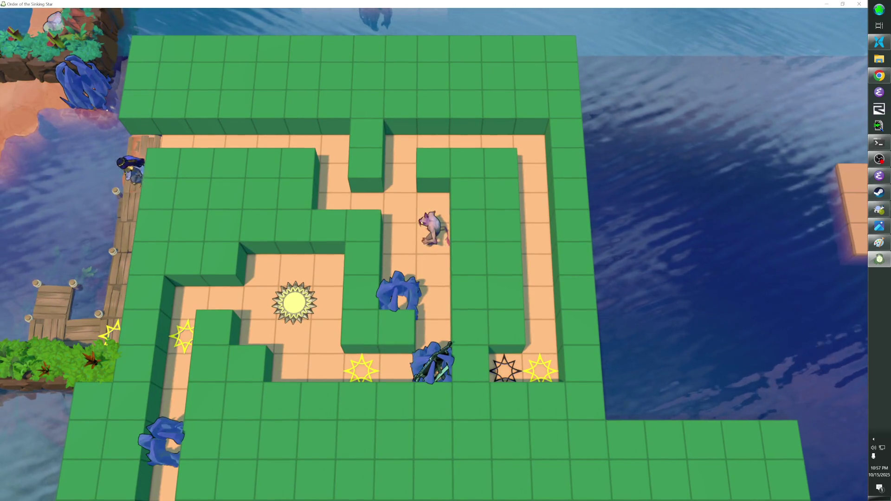
key(Left)
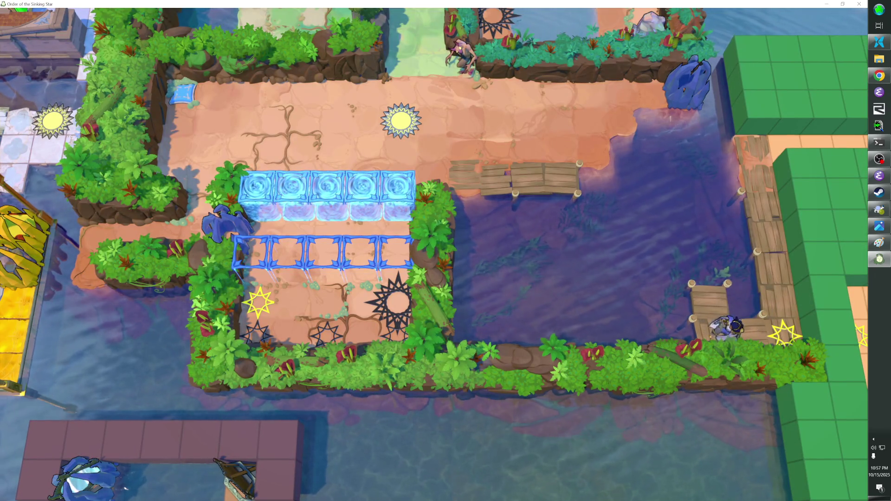
key(Right)
key(Up)
key(Up)
key(Up)
key(Right)
key(Right)
key(Right)
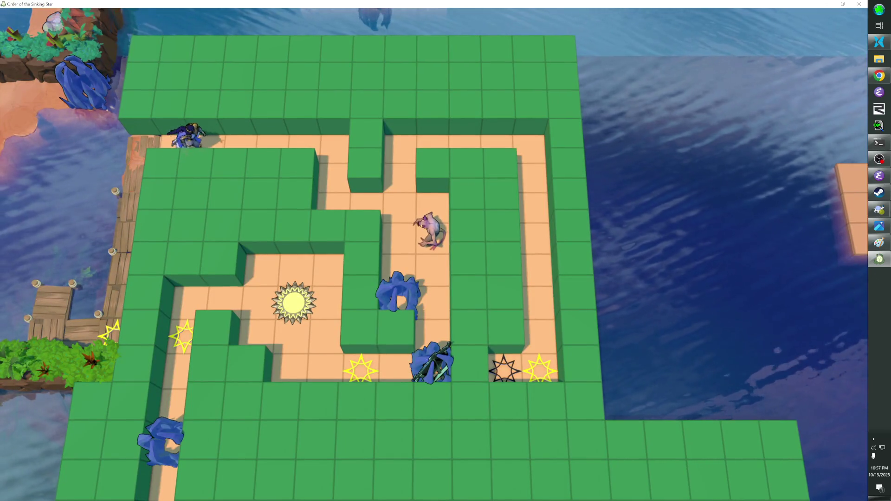
key(Down)
key(Down)
key(Right)
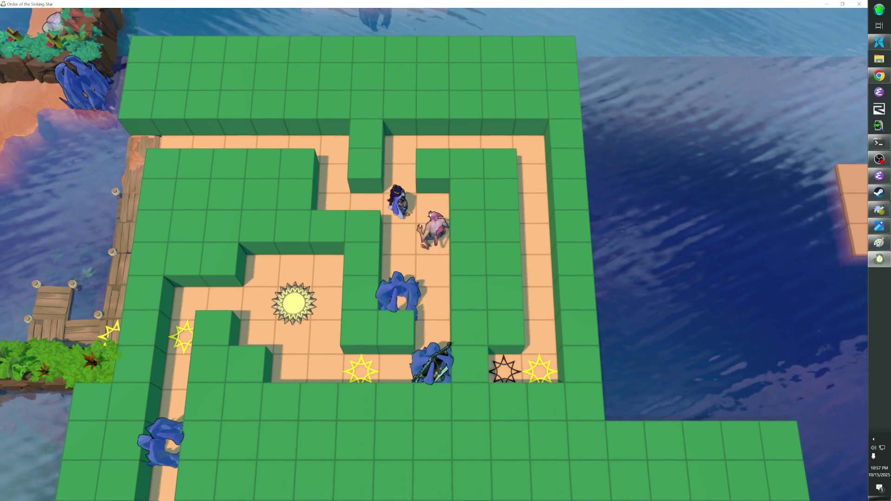
key(Up)
key(Up)
key(Right)
key(Right)
key(Right)
Walk down the right-hand corridor onto the star tiles, then back up and left along the top
key(Down)
key(Down)
key(Down)
key(Down)
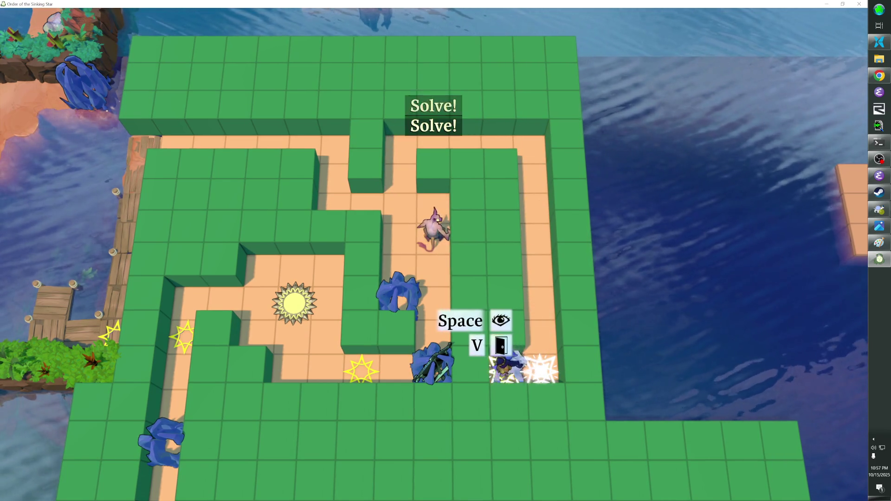
key(Up)
key(Up)
key(Up)
key(Up)
key(Left)
key(Left)
key(Left)
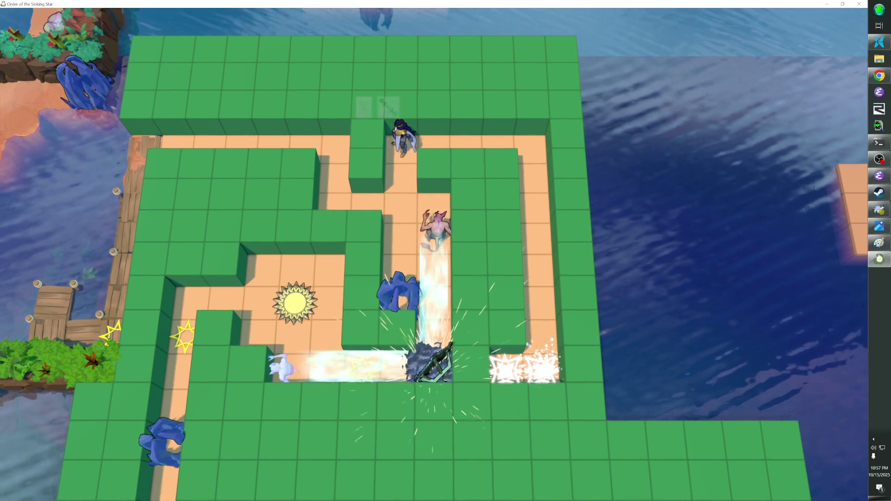
Walk down into the beam column and step onto the star to fire the mirror beam
key(Down)
key(Down)
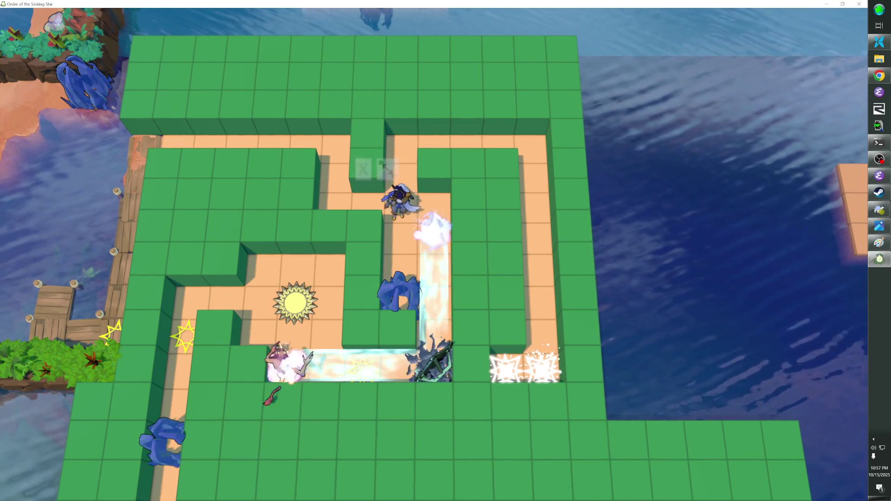
key(Down)
key(Down)
key(Right)
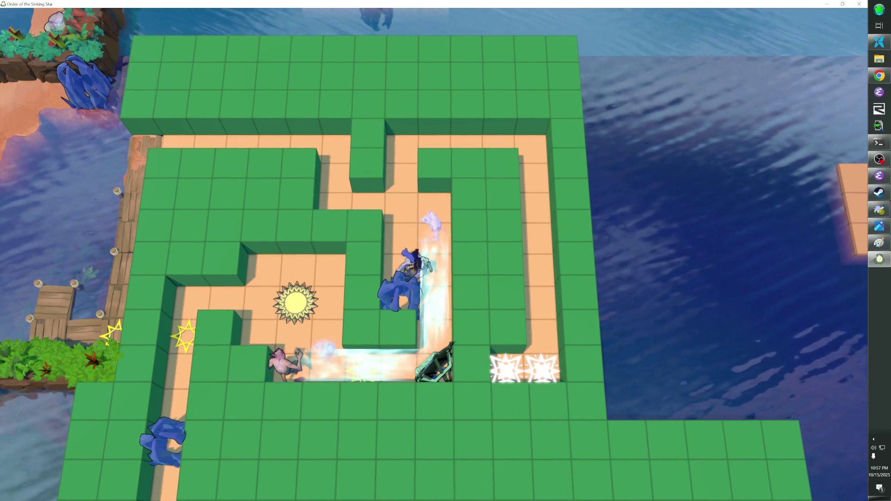
key(Down)
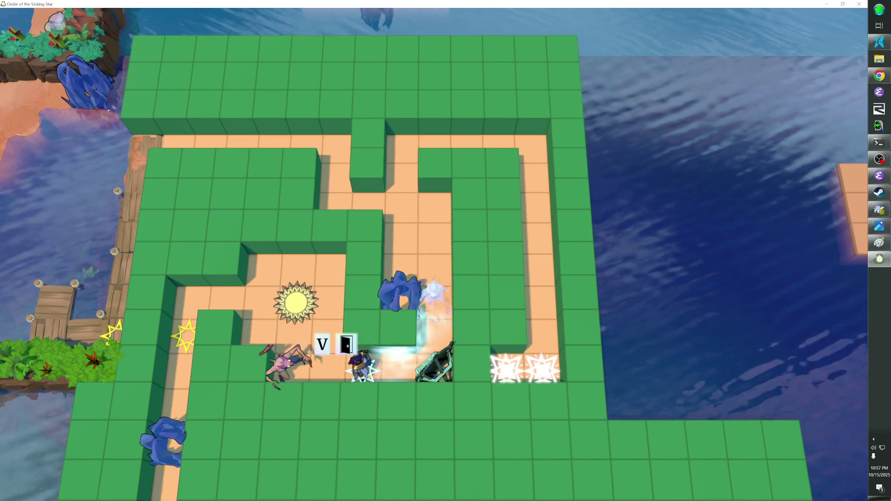
key(Right)
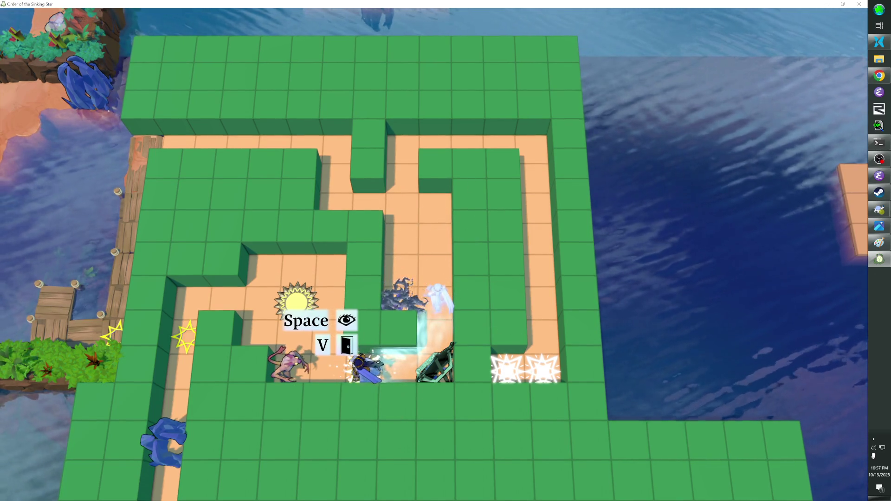
key(Up)
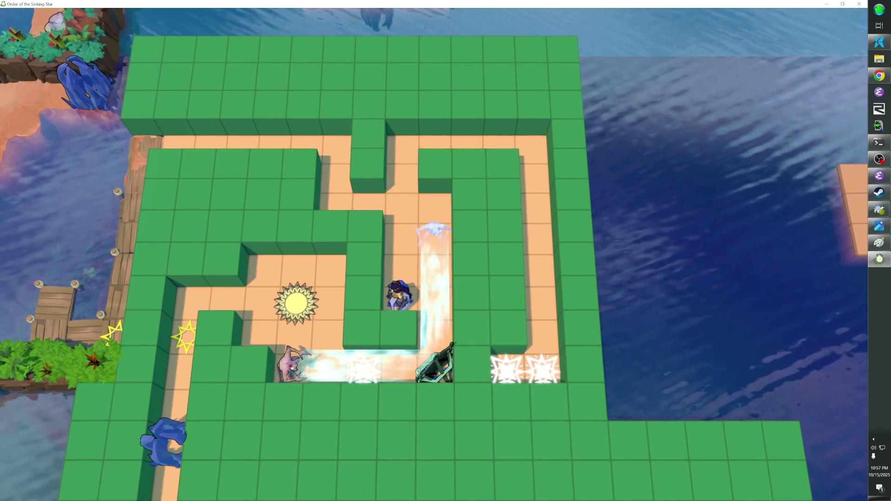
key(Up)
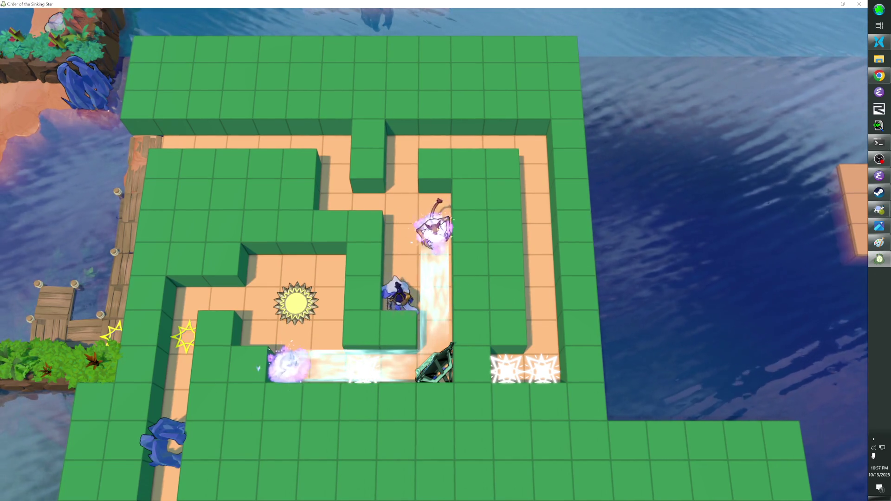
key(Right)
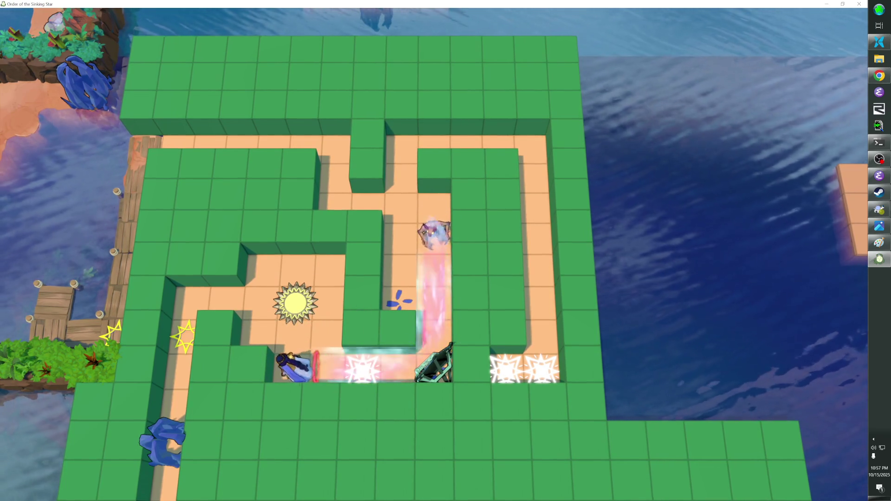
key(Right)
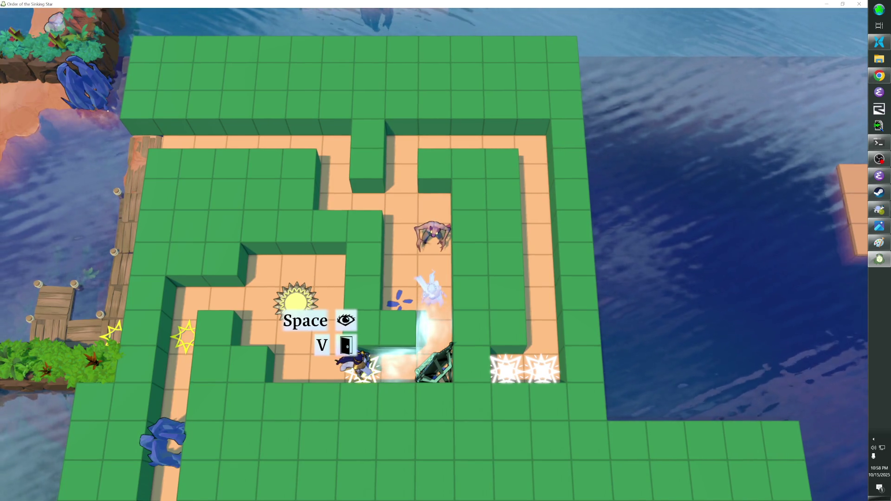
Skip out of the level with Ctrl+N, step around, and warp into the next maze with water pits
key(ctrl+n)
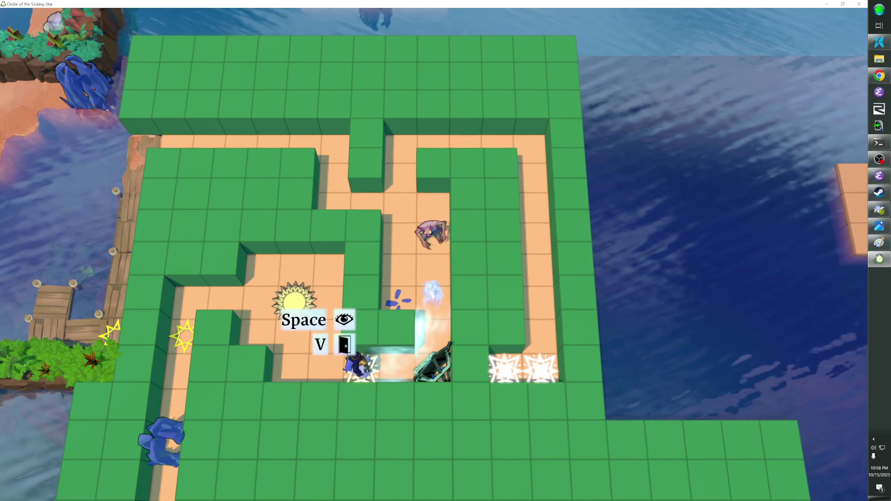
key(Left)
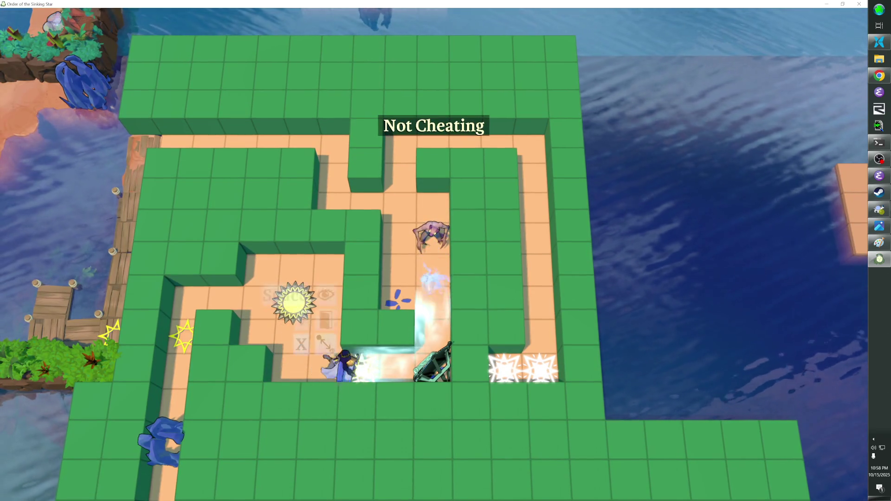
key(Right)
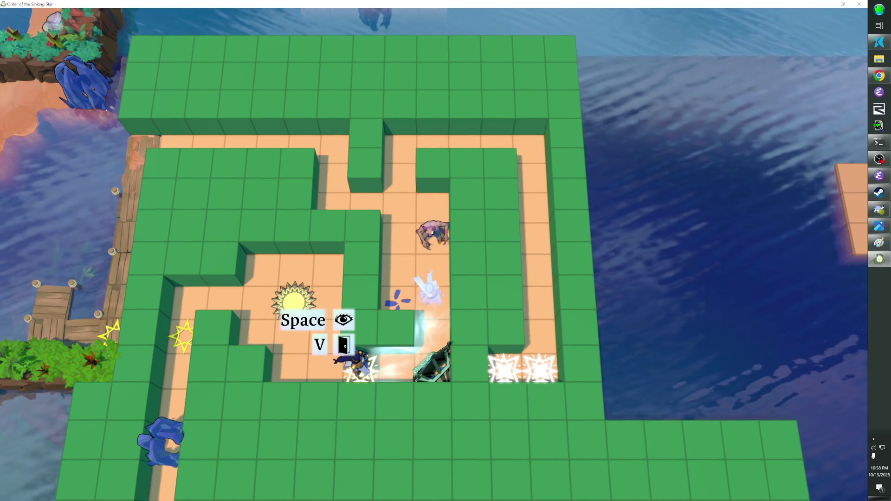
key(v)
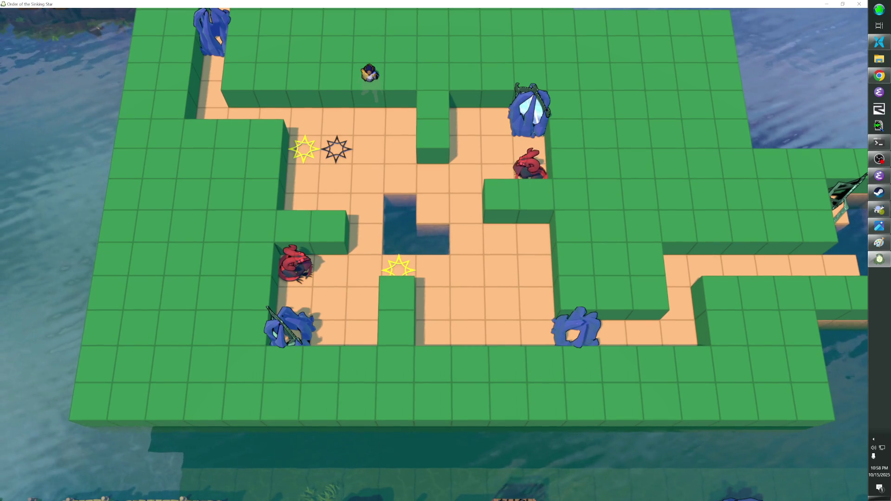
Walk left along the top row, onto the orange path, then up off the pit level beside the sun
key(Left)
key(Left)
key(Left)
key(Left)
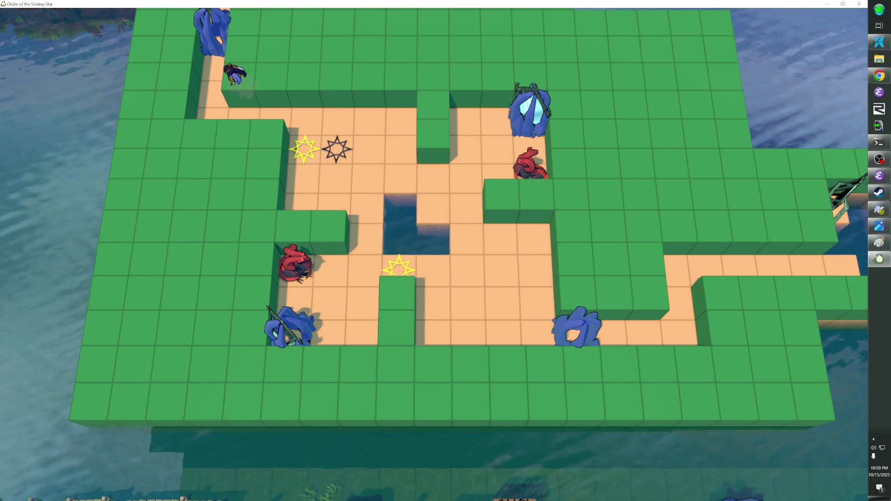
key(Down)
key(Up)
key(Down)
key(Up)
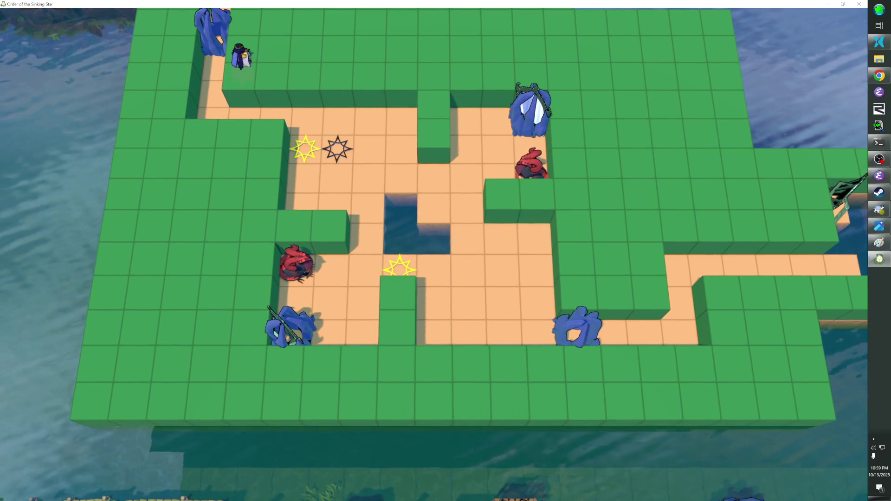
key(Up)
key(Right)
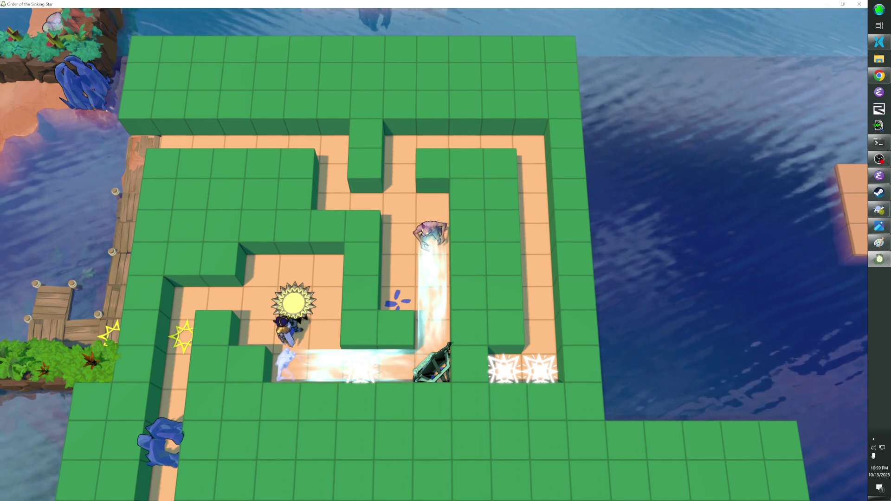
key(Left)
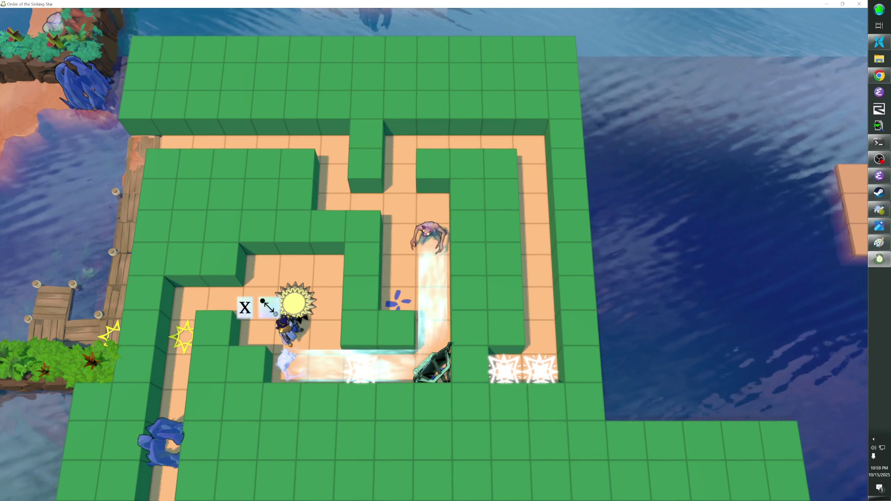
Walk the hero up from the sun tile, left onto the dock, then right along the top corridor
key(Up)
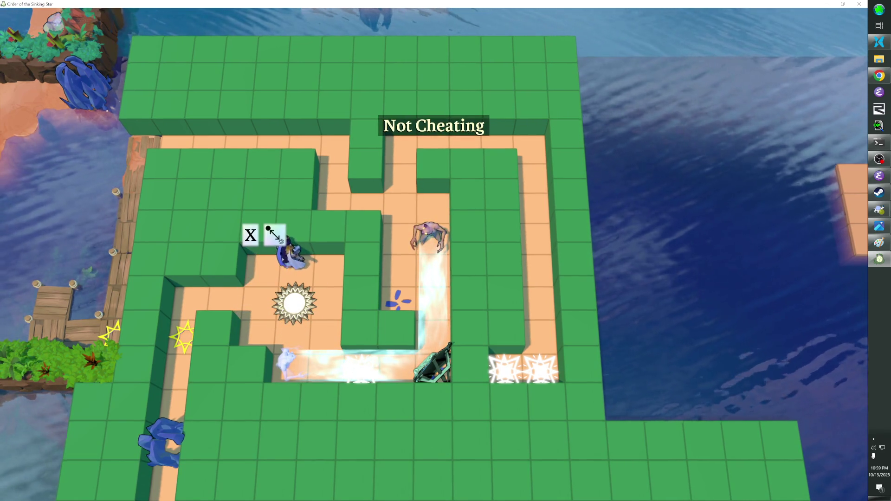
key(Up)
key(Up)
key(Up)
key(Left)
key(Left)
key(Left)
key(Left)
key(Down)
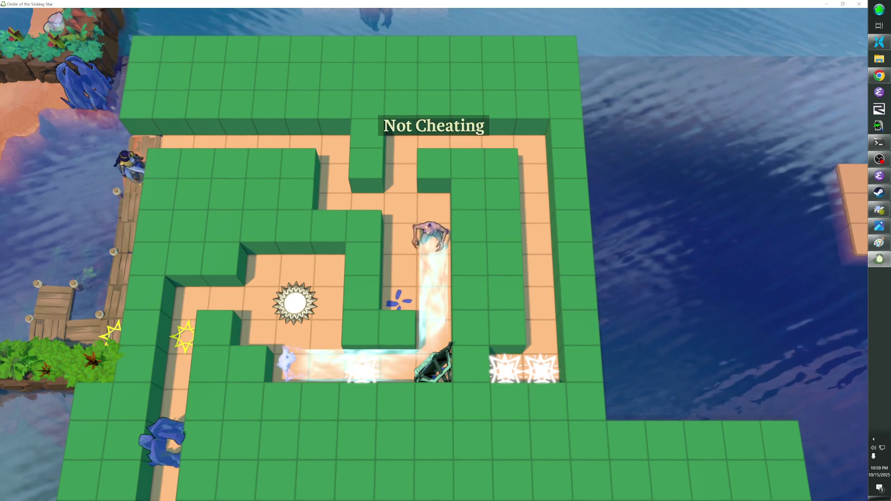
key(Up)
key(Right)
key(Right)
key(Right)
key(Down)
key(Right)
key(Right)
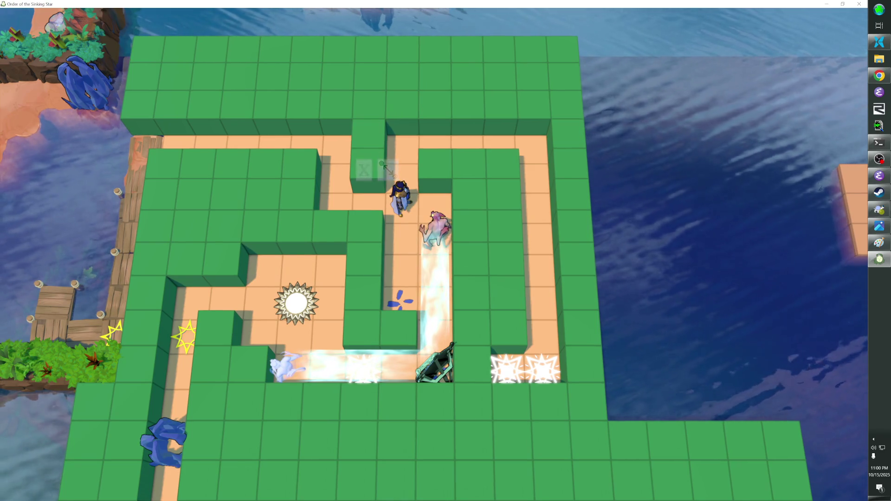
key(Up)
key(Up)
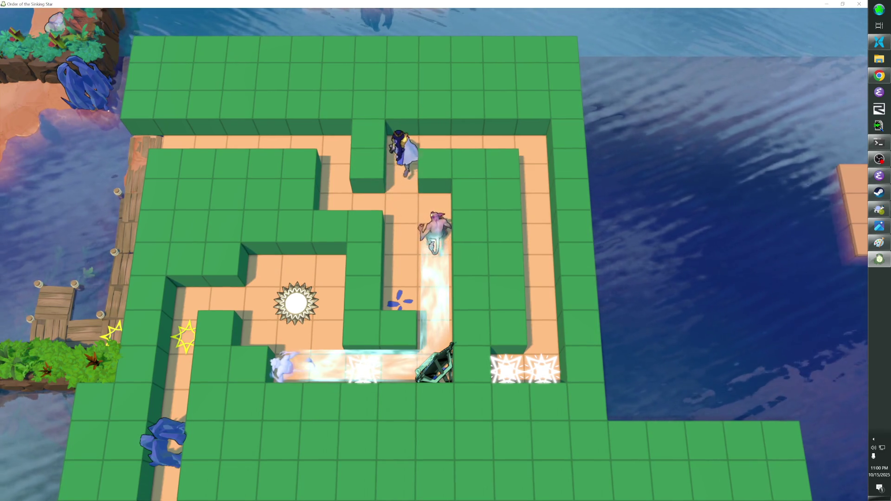
key(Right)
key(Right)
key(Right)
key(Down)
key(Down)
key(Down)
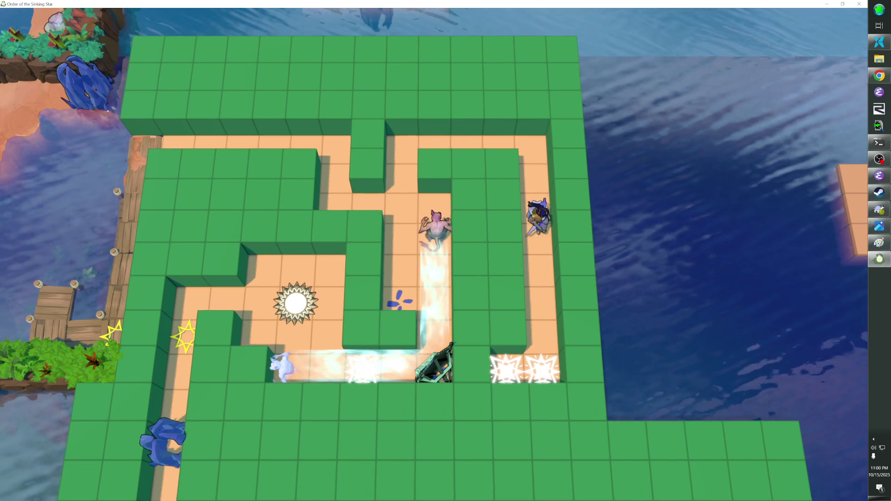
key(Up)
key(Up)
key(Up)
key(Left)
key(Left)
key(Left)
key(Right)
key(Right)
key(Right)
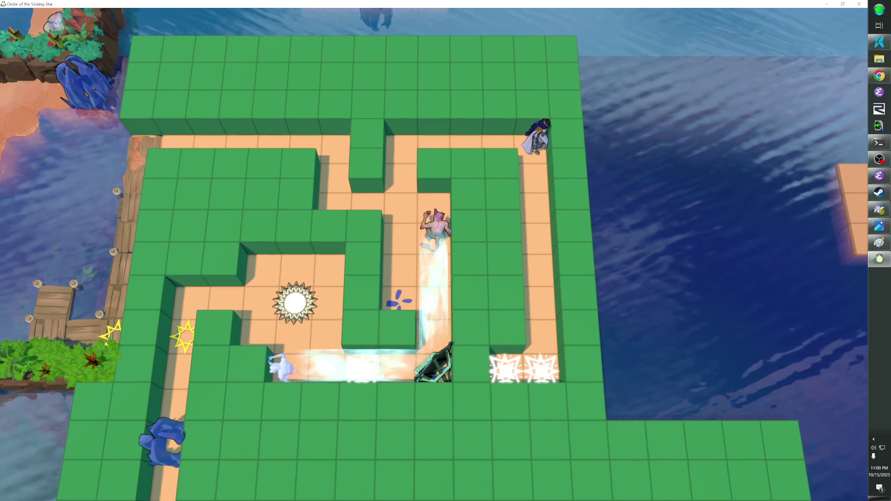
key(Down)
key(Down)
key(Down)
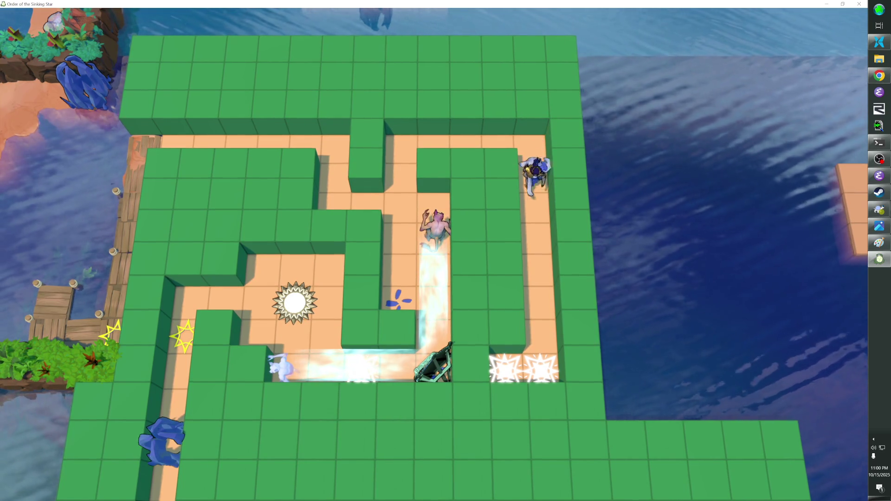
key(Down)
key(Down)
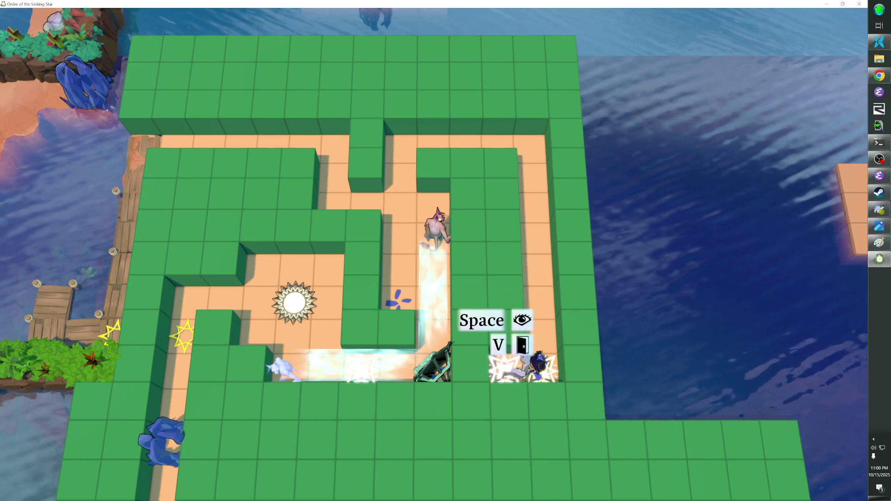
key(Down)
key(Left)
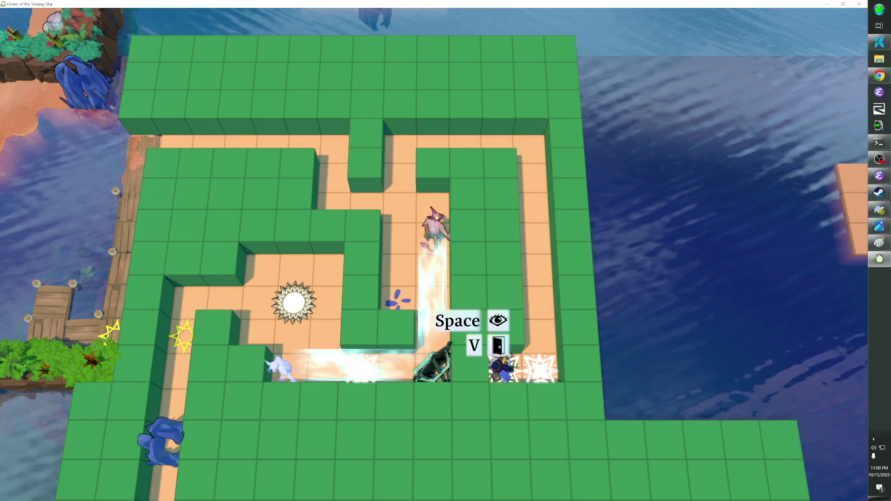
key(Right)
key(Left)
key(Right)
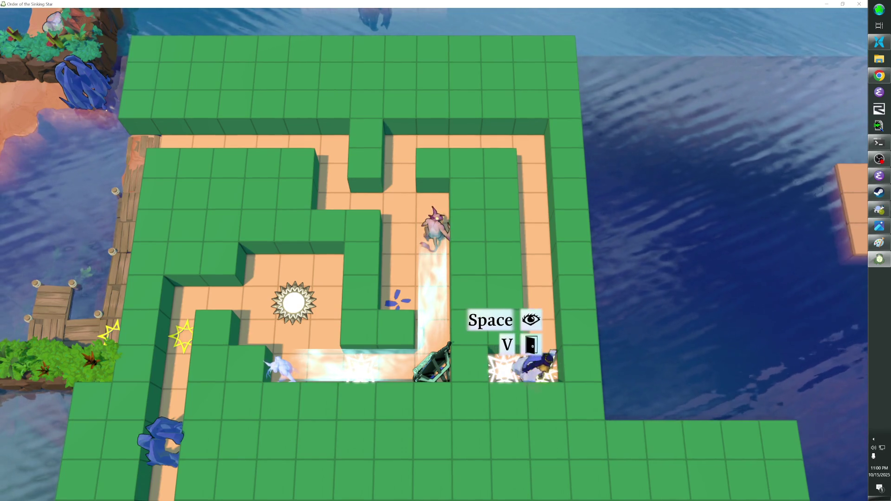
key(Left)
key(Right)
key(Left)
key(Right)
key(Up)
key(Up)
key(Up)
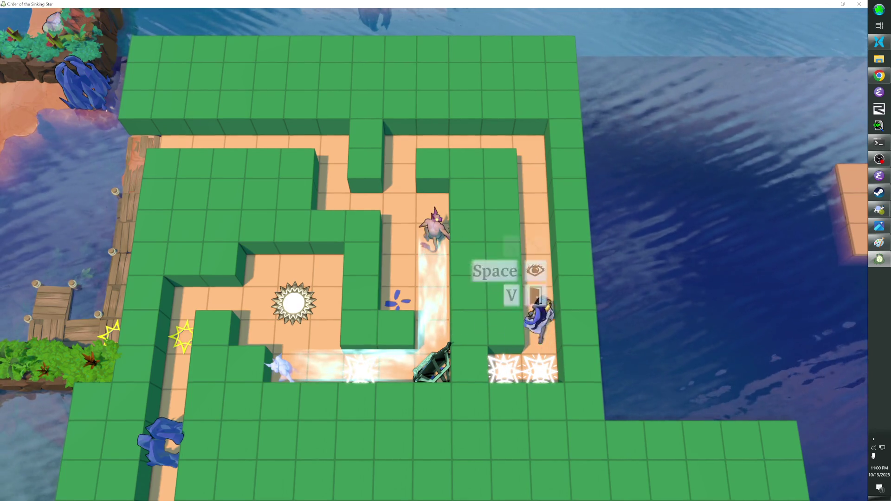
key(Up)
key(Up)
key(Left)
key(Left)
key(Left)
key(Down)
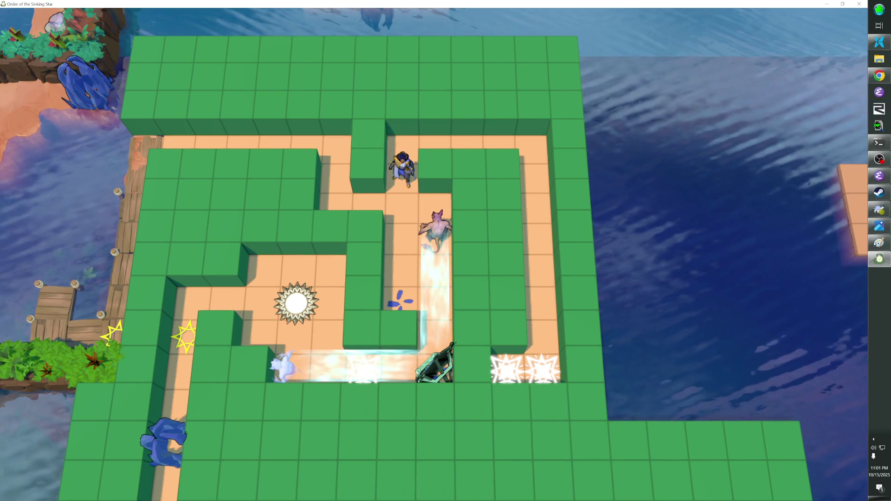
key(Up)
Walk down the right corridor to the star tiles, try the jungle puzzles, and exit to the overworld
key(Right)
key(Right)
key(Right)
key(Down)
key(Down)
key(Down)
key(Down)
key(Down)
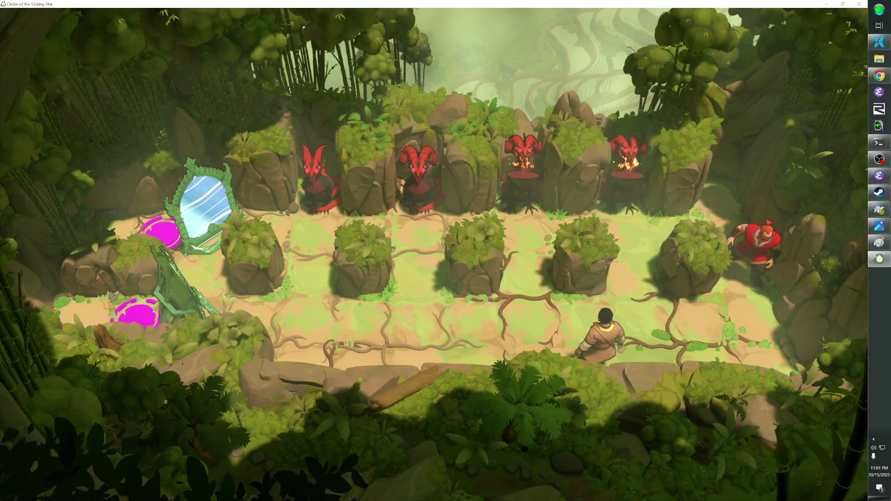
key(Escape)
key(Down)
key(Return)
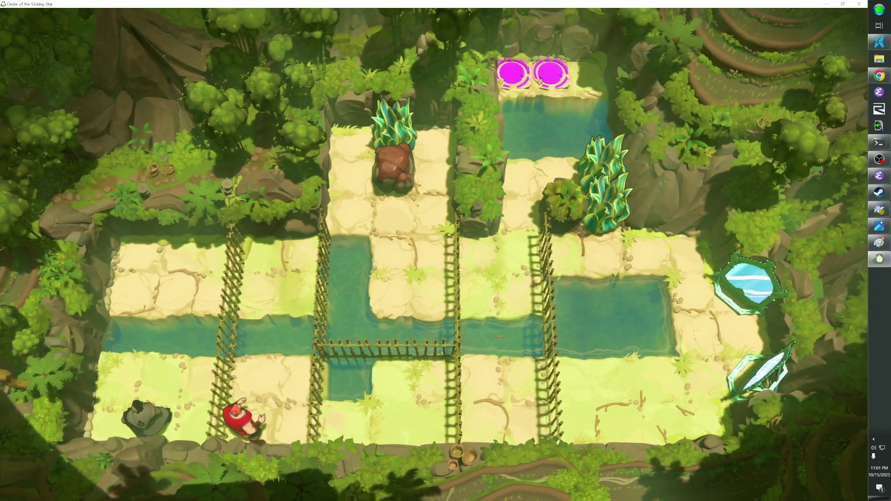
key(Escape)
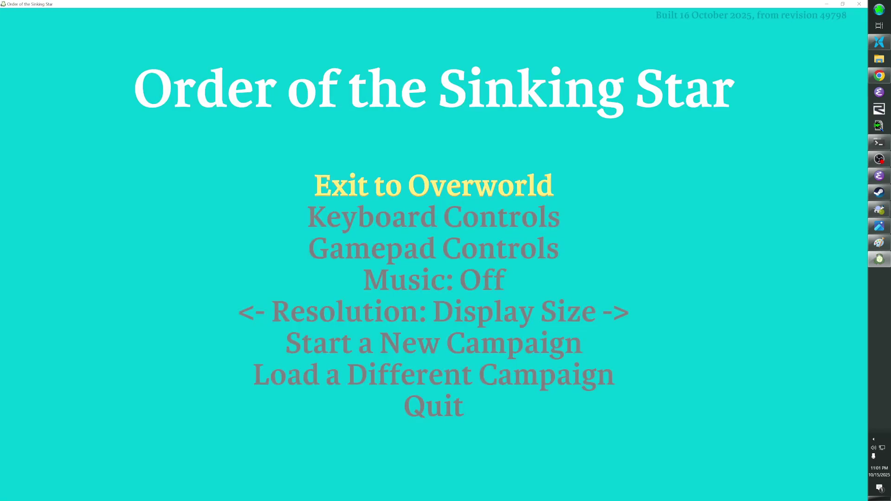
key(Return)
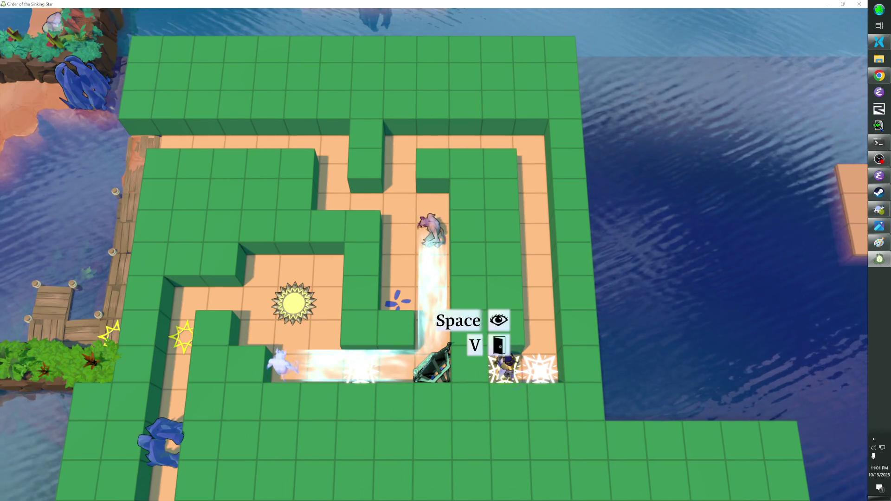
key(Up)
key(Left)
key(Left)
key(Right)
key(Right)
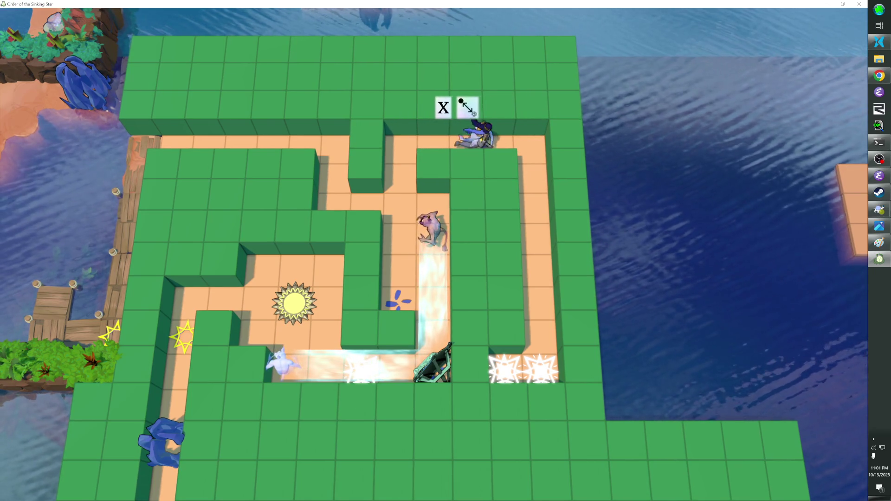
key(Down)
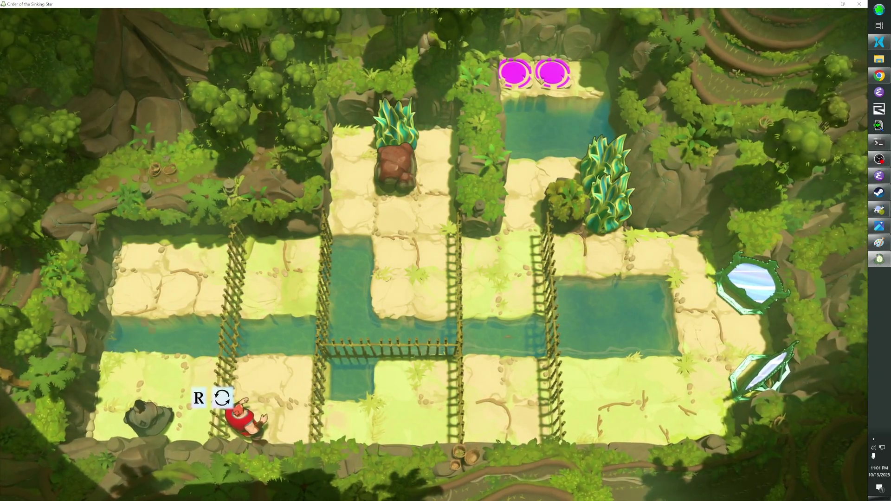
key(Escape)
key(Return)
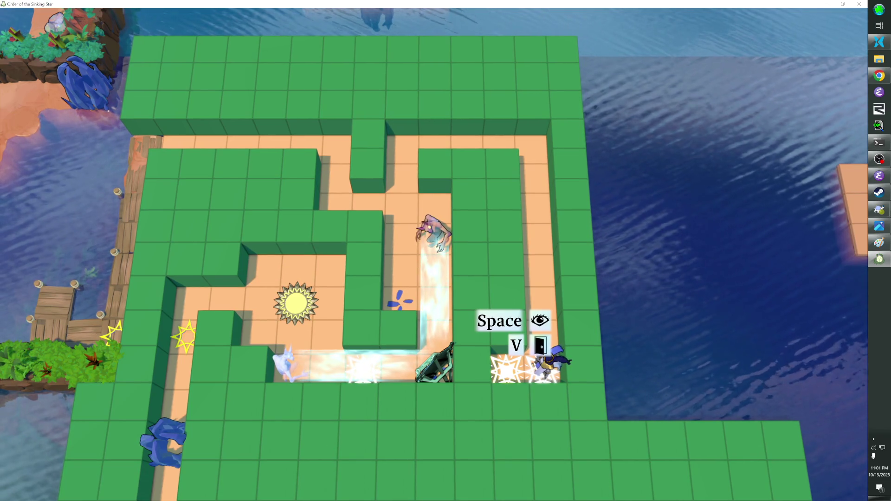
Walk along the top and middle corridors to the blue splat and fire the light beam
key(Up)
key(Left)
key(Left)
key(Left)
key(Down)
key(Down)
key(Down)
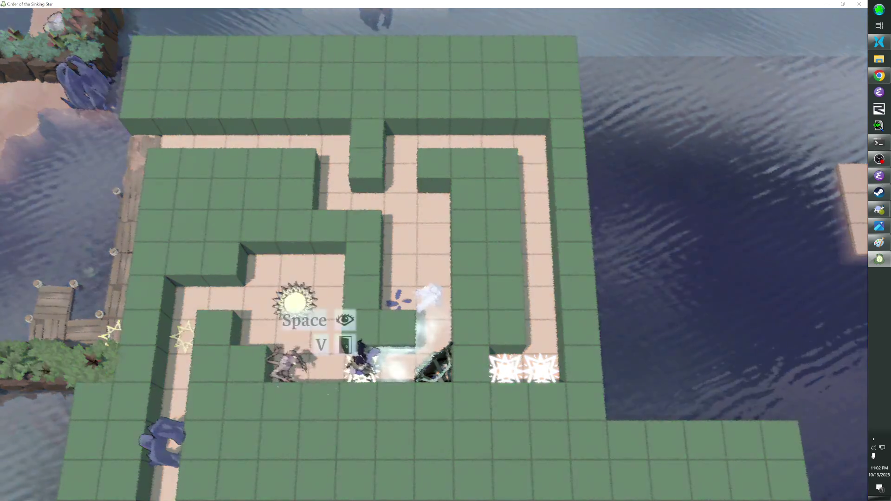
key(space)
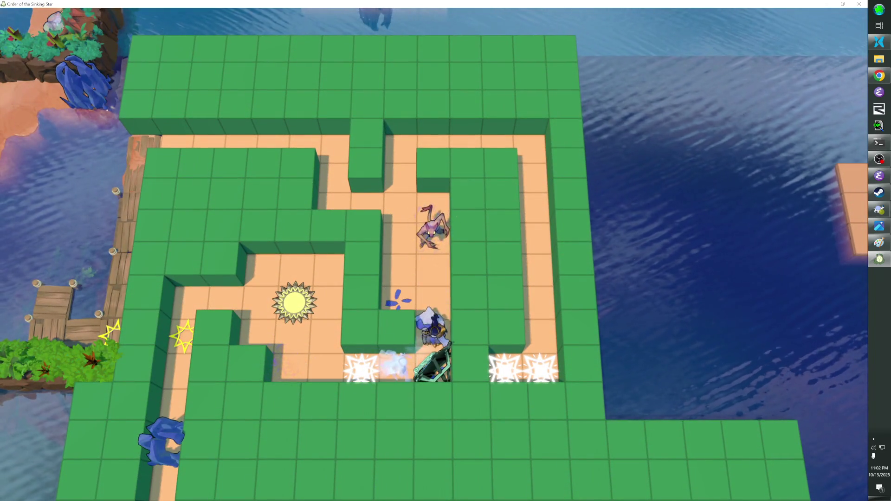
Teleport from the sun tile and enter the level from the spiky left entrance
key(Left)
key(Left)
key(Up)
key(Up)
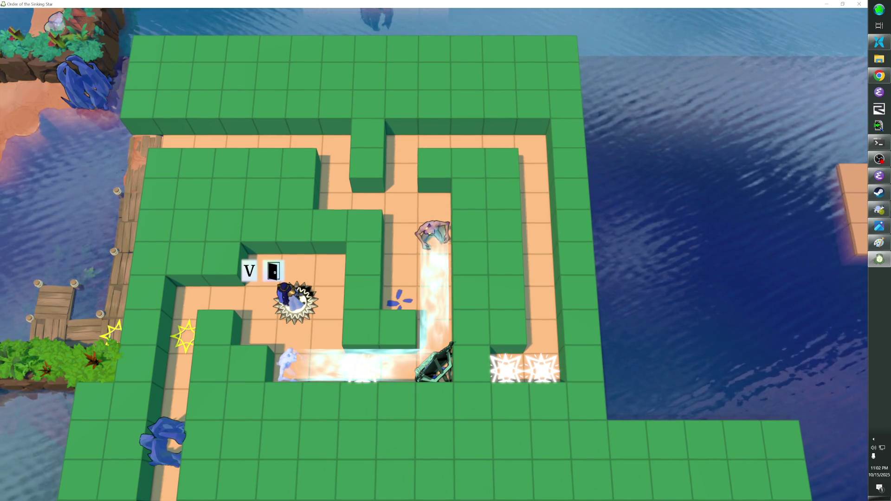
key(Left)
key(Left)
key(Left)
key(Down)
key(Up)
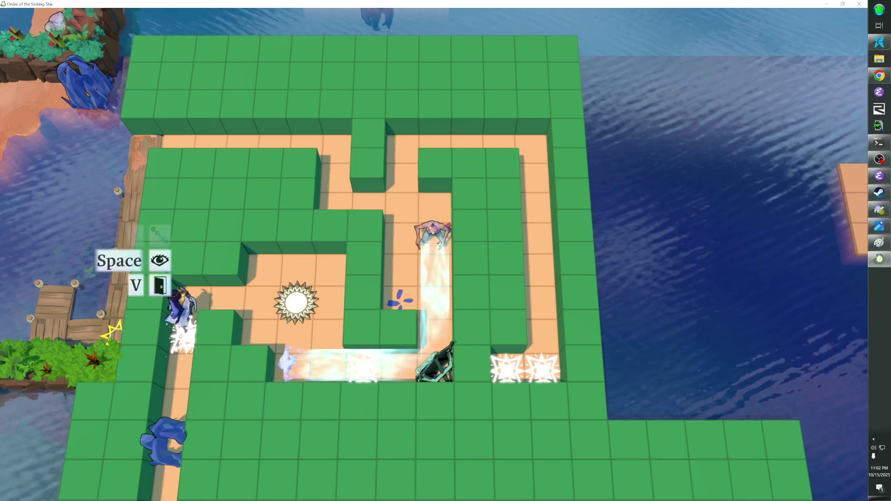
key(Down)
key(v)
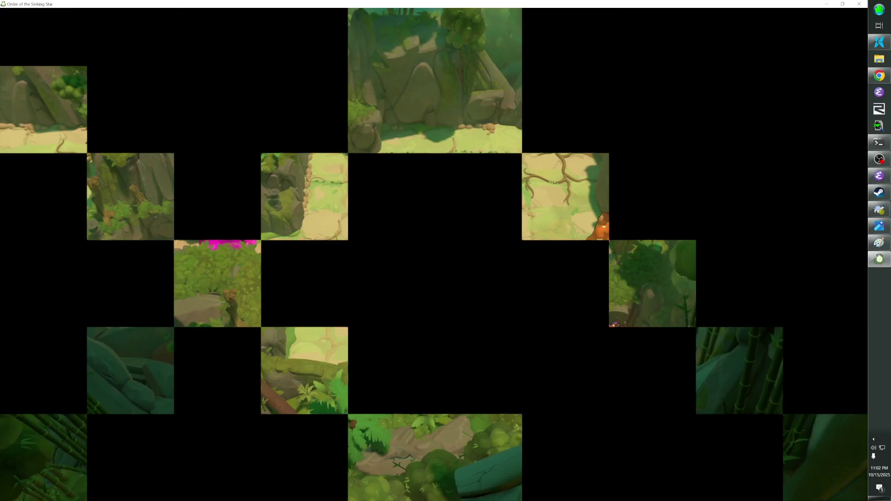
Walk the hero down beside the mirror in the clone_goblin level, then leave for the overworld
key(Left)
key(Left)
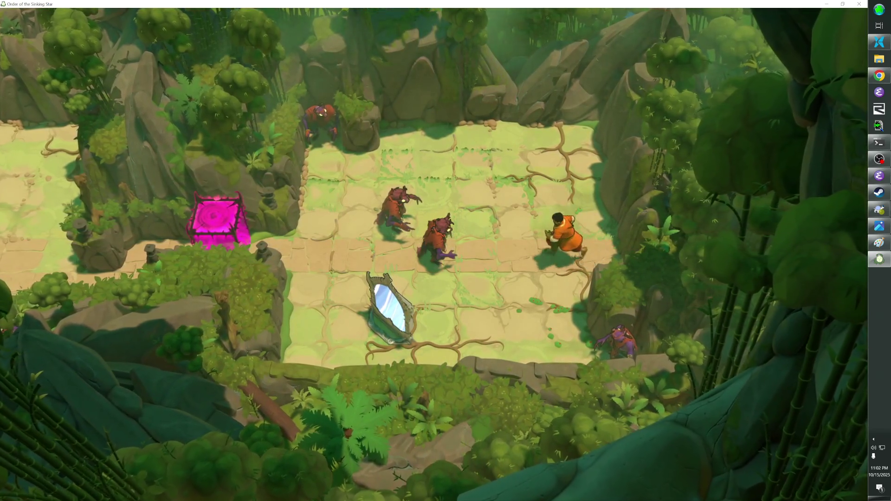
key(Up)
key(Up)
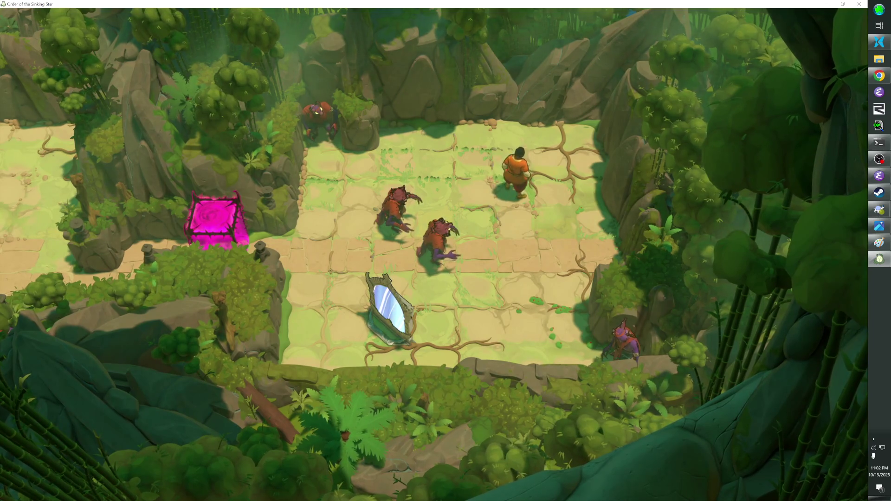
key(Down)
key(Down)
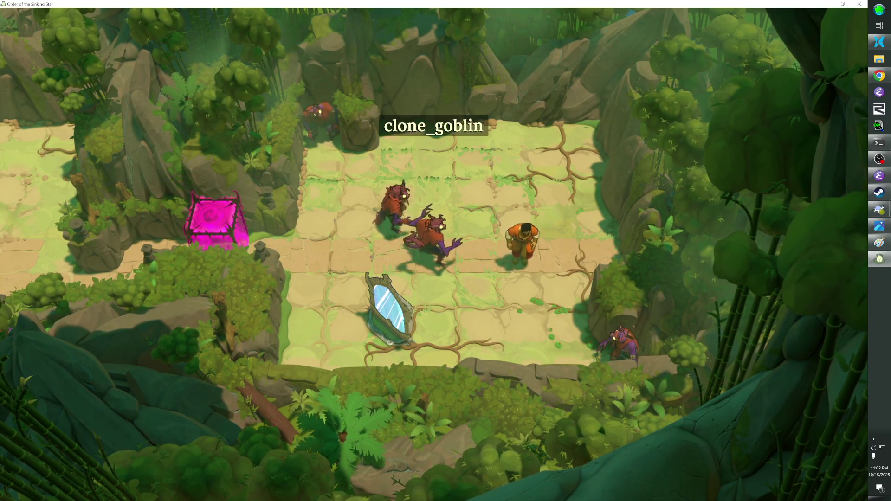
key(Down)
key(Escape)
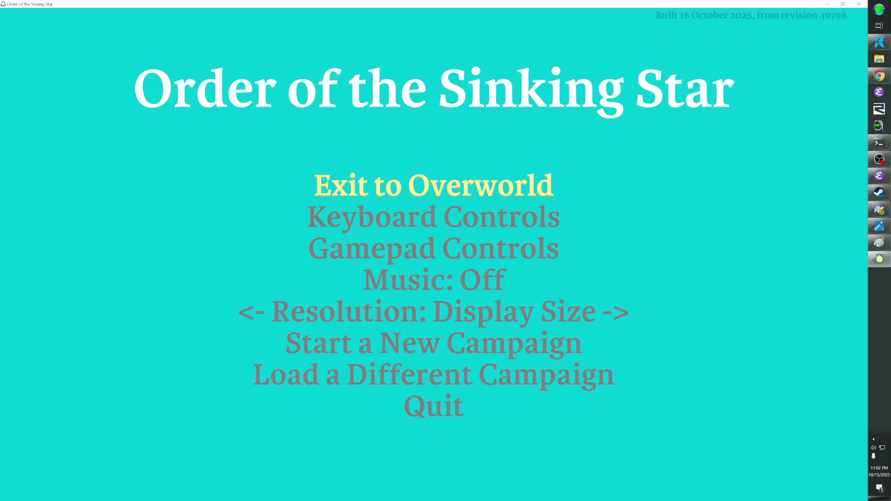
key(Escape)
key(Escape)
key(Escape)
key(Escape)
key(Return)
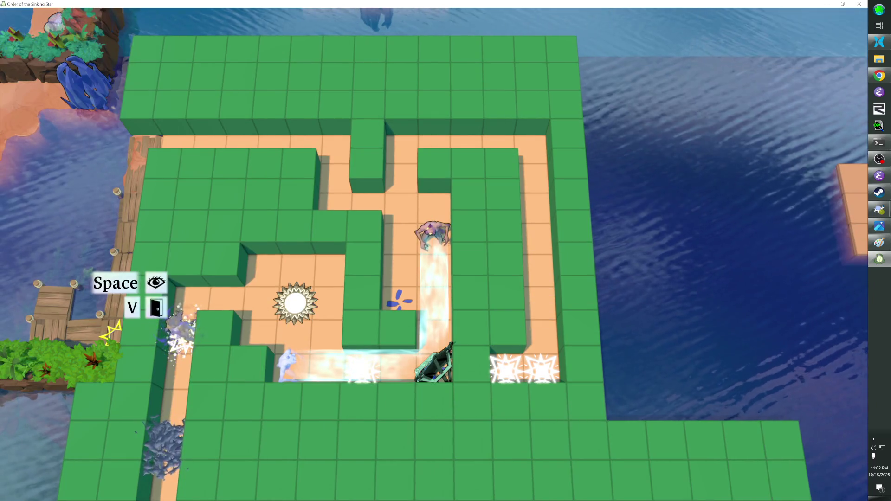
Walk around the sun tile and lower corridor, then swap the purple creature with the water ghost
key(Up)
key(Right)
key(Right)
key(Right)
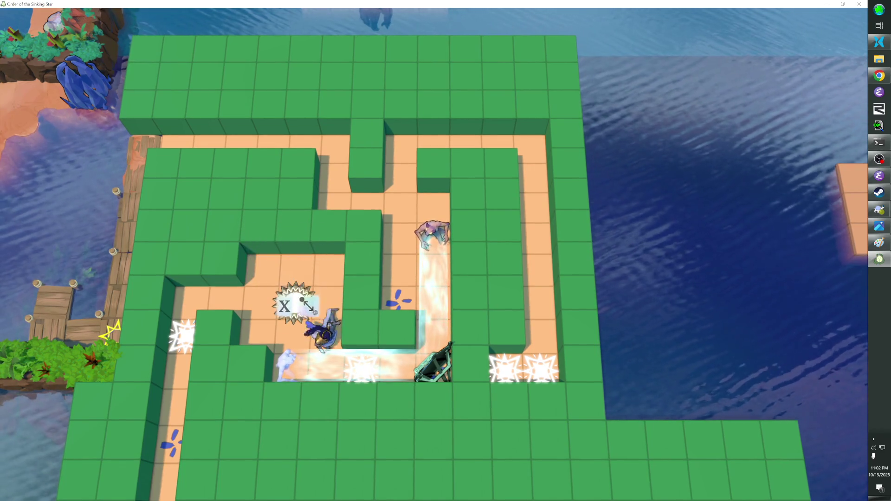
key(Down)
key(Down)
key(Right)
key(Up)
key(Up)
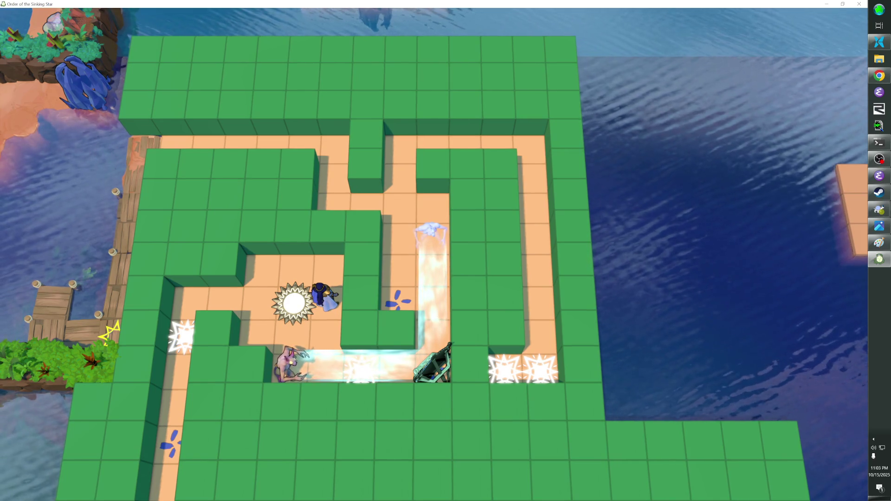
key(z)
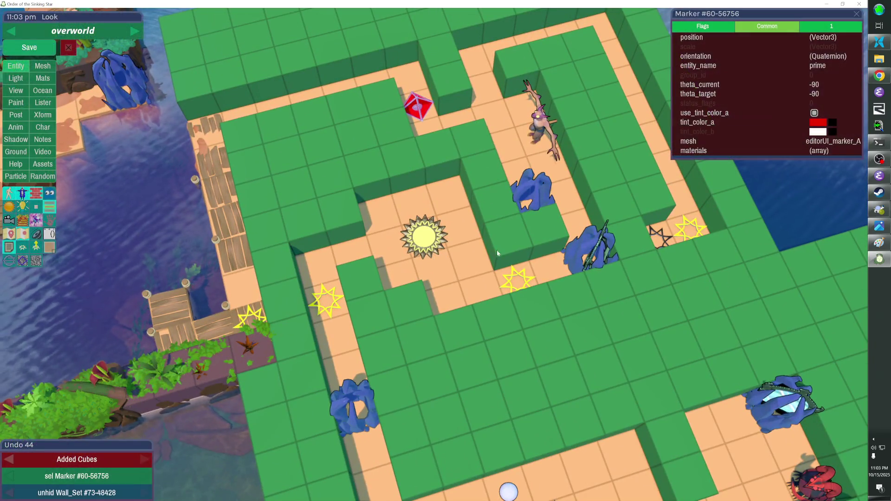
Delete a wall cube, undo back to 'Added Cubes' with Ctrl+Z, and resume play mode
click(421, 297)
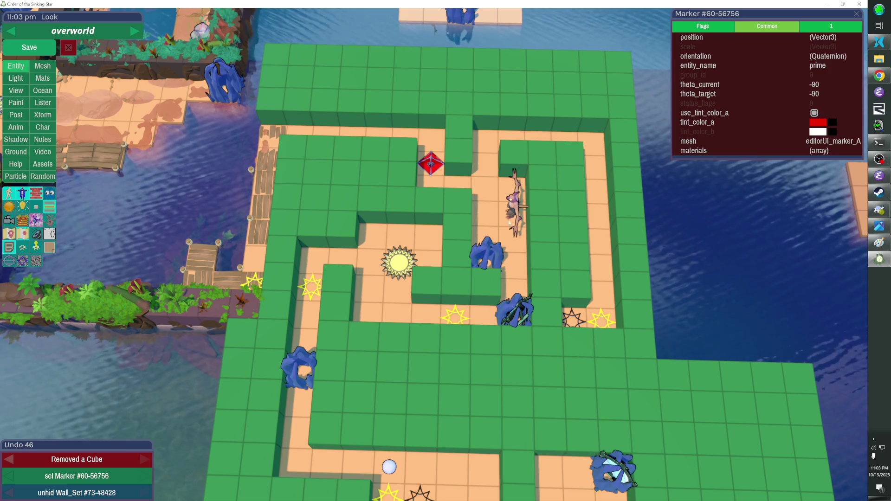
key(ctrl+z)
key(ctrl+z)
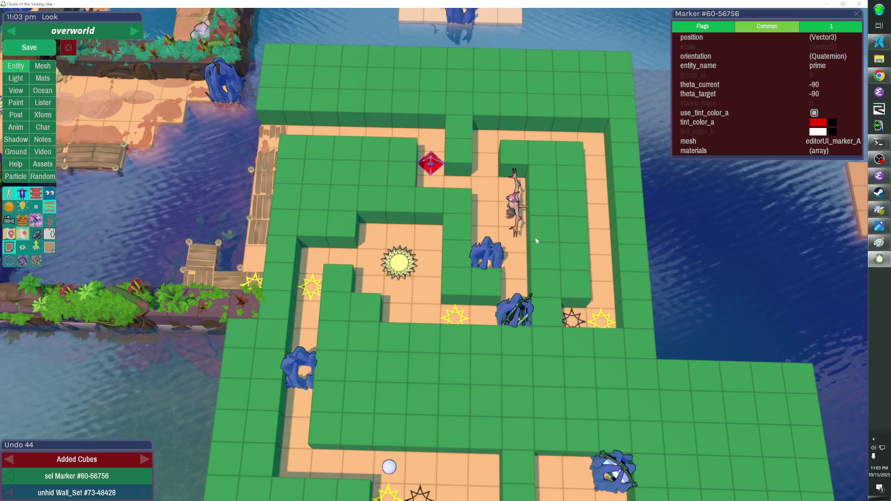
key(Escape)
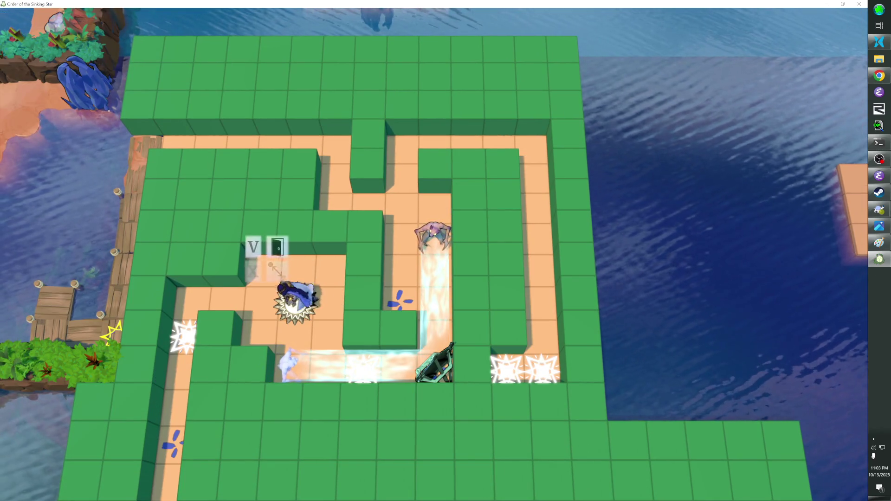
Walk the hero down the corridor and back, nudging around beside the sun tile
key(Left)
key(Left)
key(Left)
key(Down)
key(Down)
key(Down)
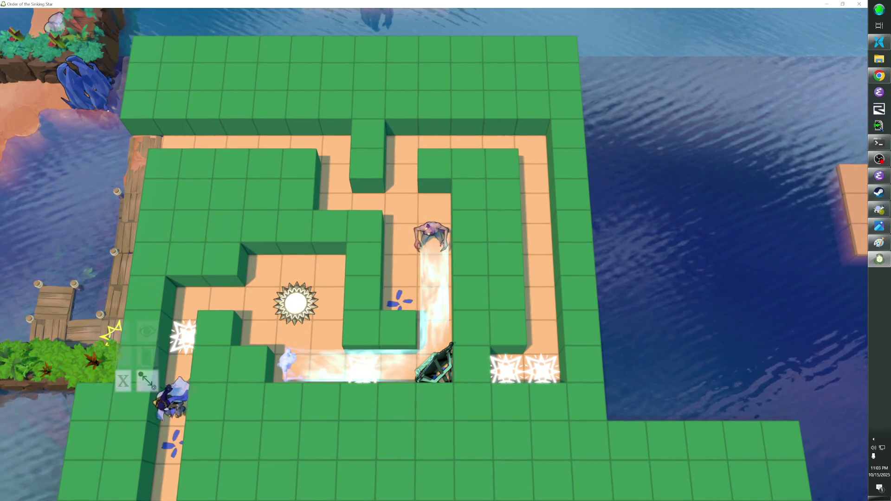
key(Up)
key(Up)
key(Up)
key(Right)
key(Right)
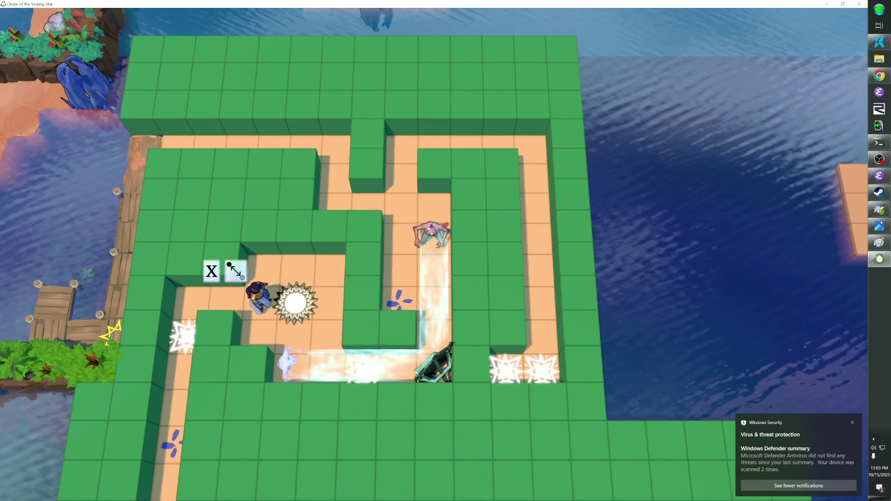
key(Left)
key(Right)
key(Down)
key(Left)
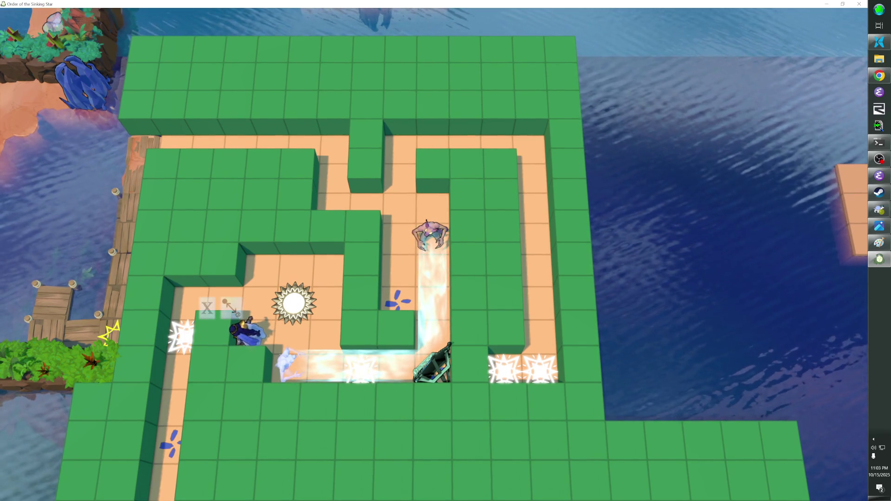
Cross the sun tile down the left corridor to the spiky entrance, then return to the editor with F1
key(Up)
key(Up)
key(Right)
key(Down)
key(Left)
key(Left)
key(Left)
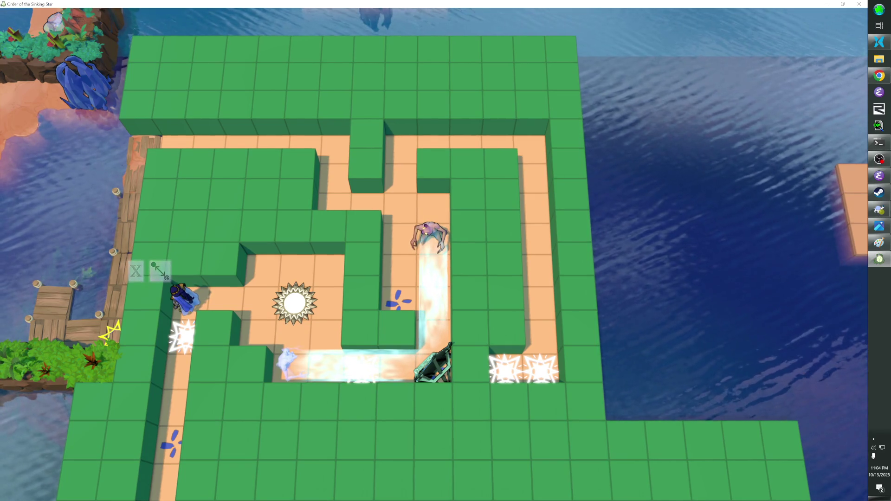
key(Down)
key(Down)
key(Down)
key(Up)
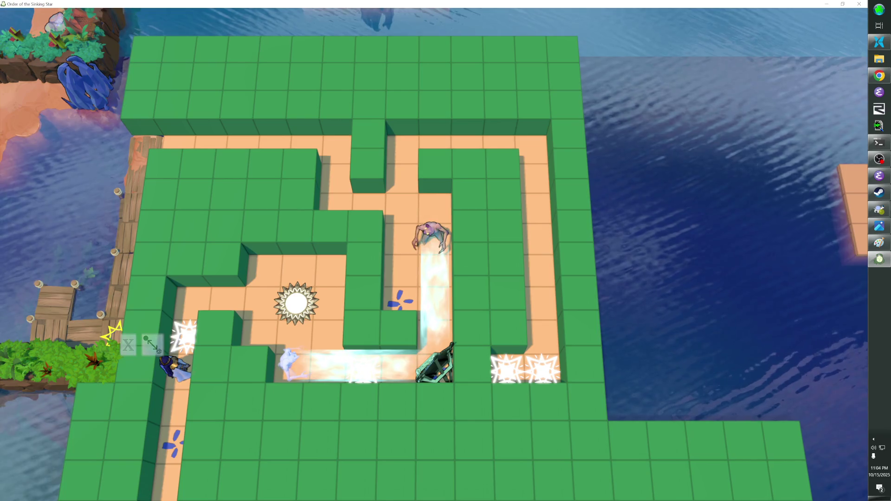
key(F1)
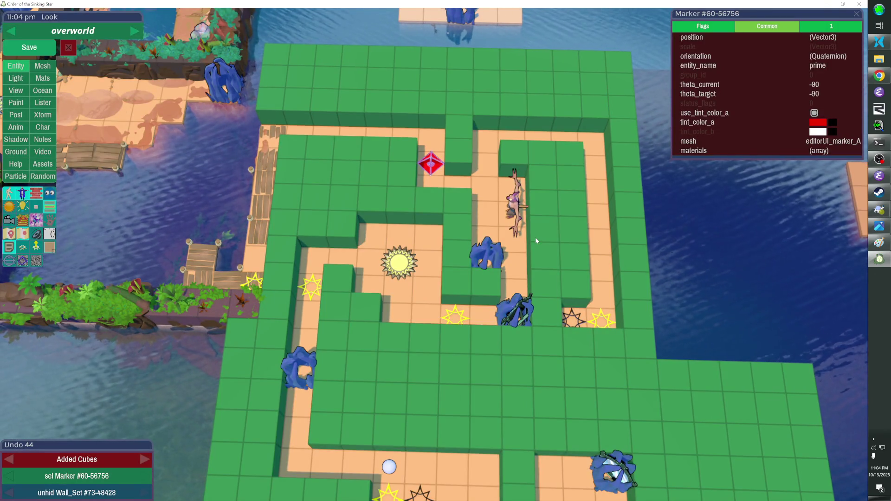
Delete central wall cubes by dragging, preview the rendered world, return to the flat maze, and save
drag(555, 227, 555, 207)
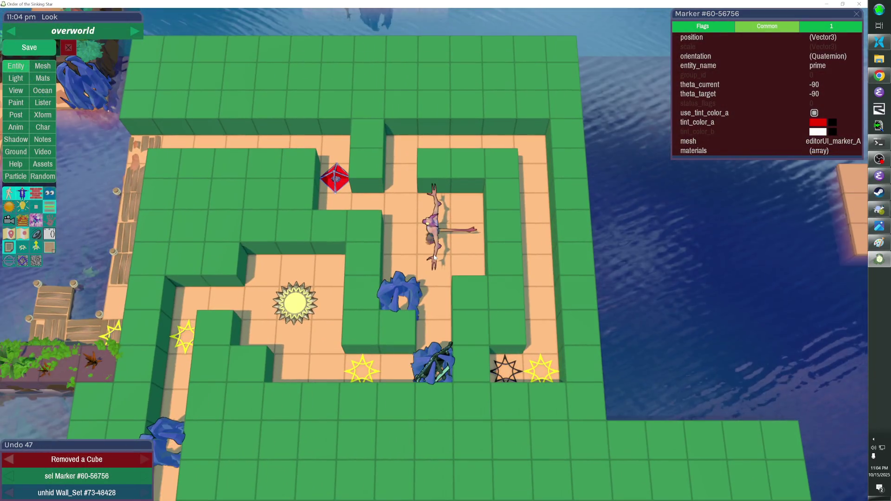
key(Tab)
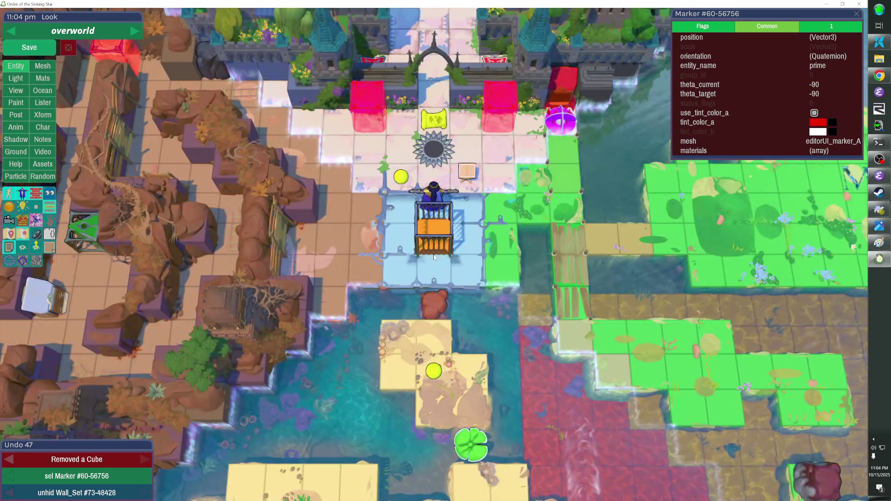
click(435, 256)
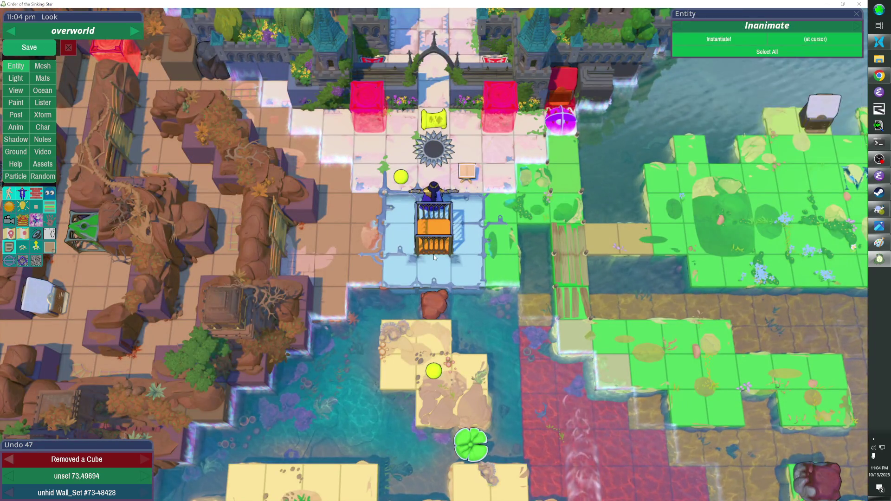
key(Escape)
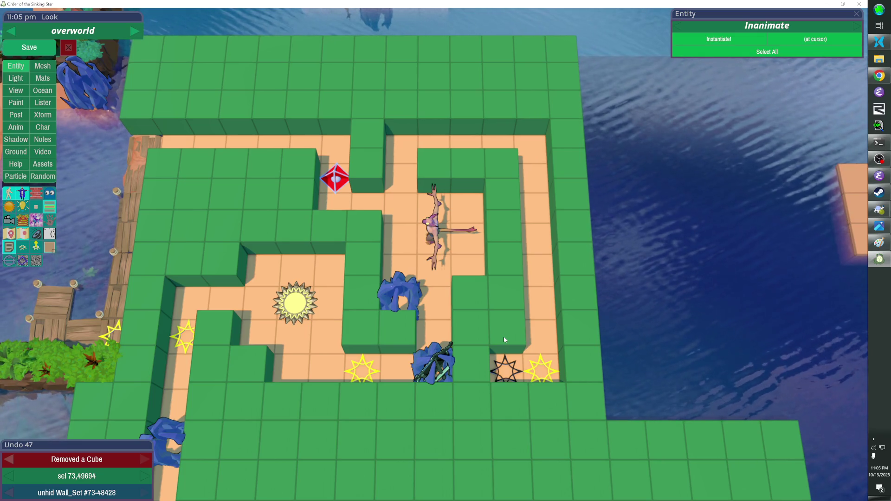
key(ctrl+s)
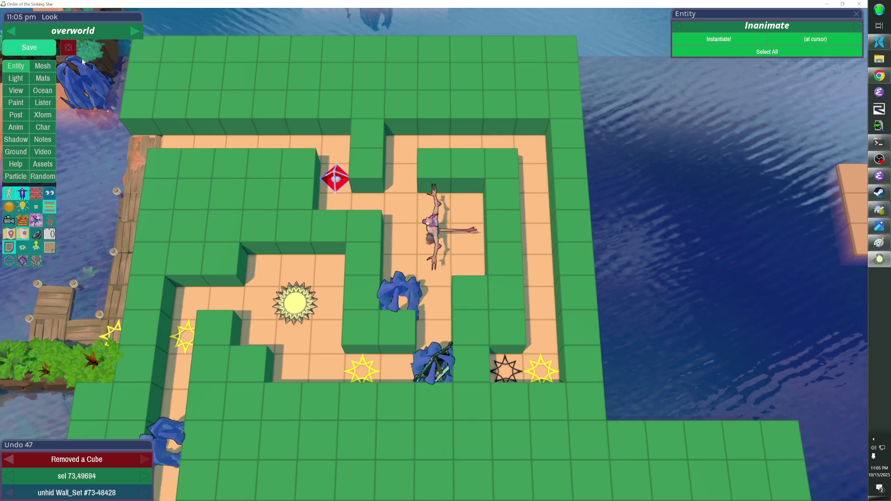
Start playtesting and walk the hero along the top path through the new gap
key(Escape)
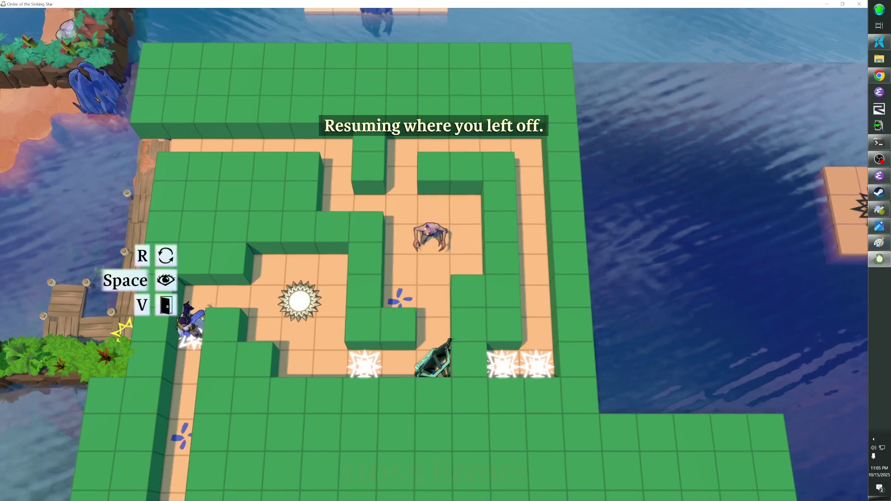
key(Up)
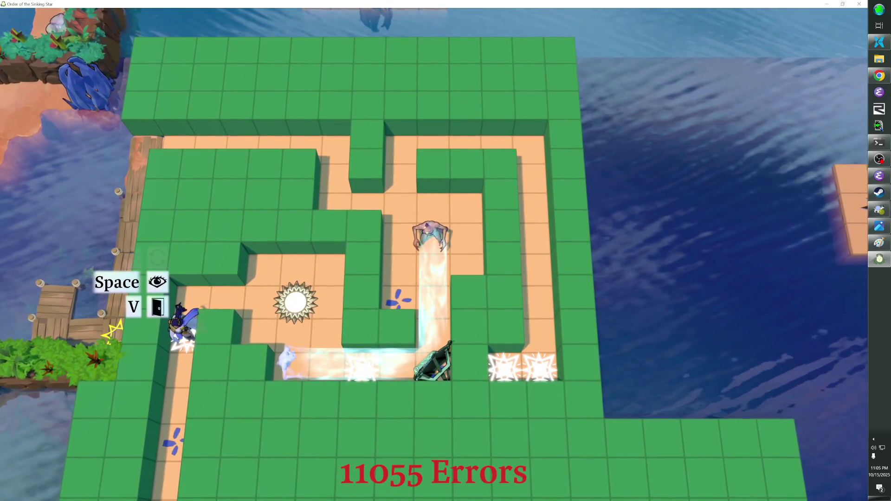
key(Up)
key(Up)
key(Up)
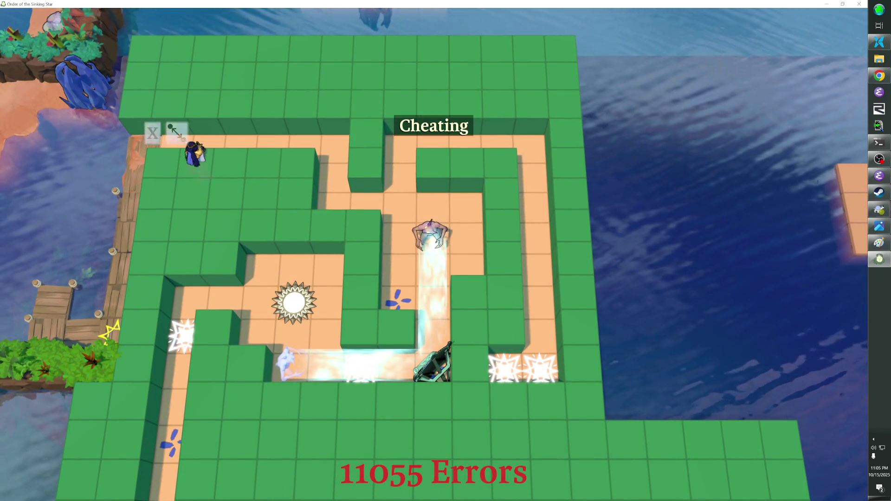
key(Right)
key(Right)
key(Right)
key(Right)
key(Down)
key(Down)
key(Right)
key(Right)
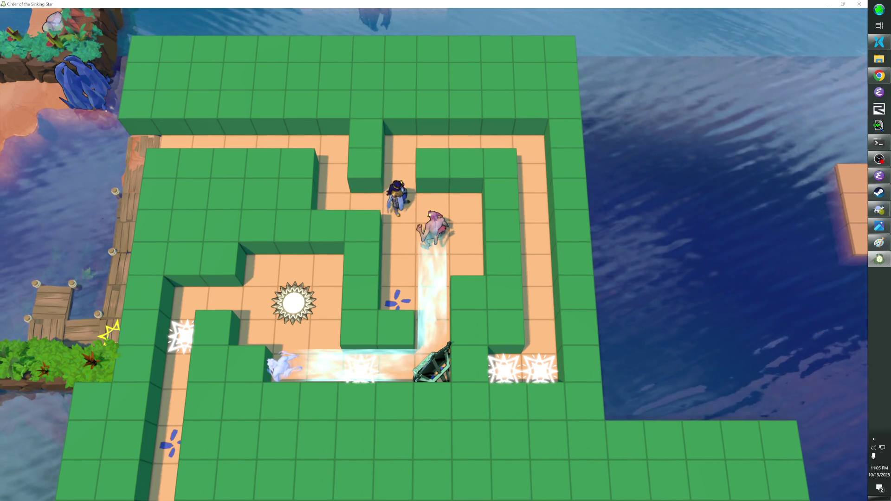
Reset solved enemies to statues, then walk around the right corridor onto the star tiles
key(Left)
key(Left)
key(Right)
key(Up)
key(Left)
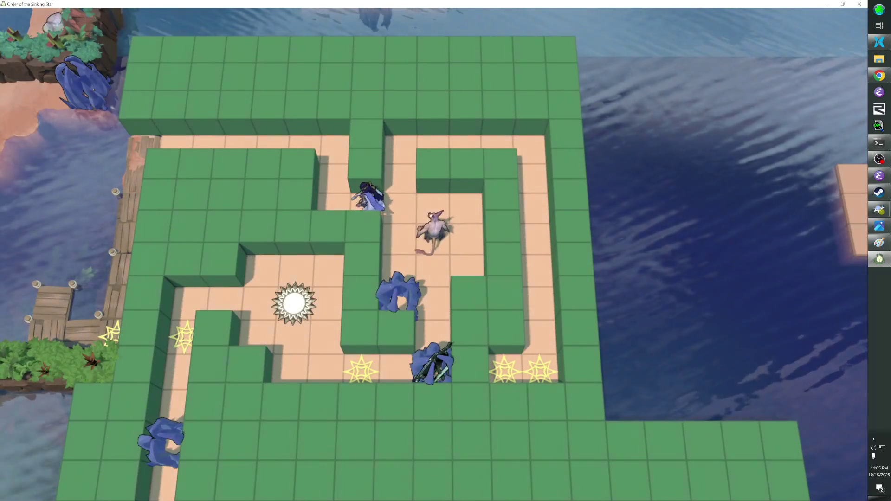
key(Up)
key(Right)
key(Right)
key(Right)
key(Down)
key(Down)
key(Down)
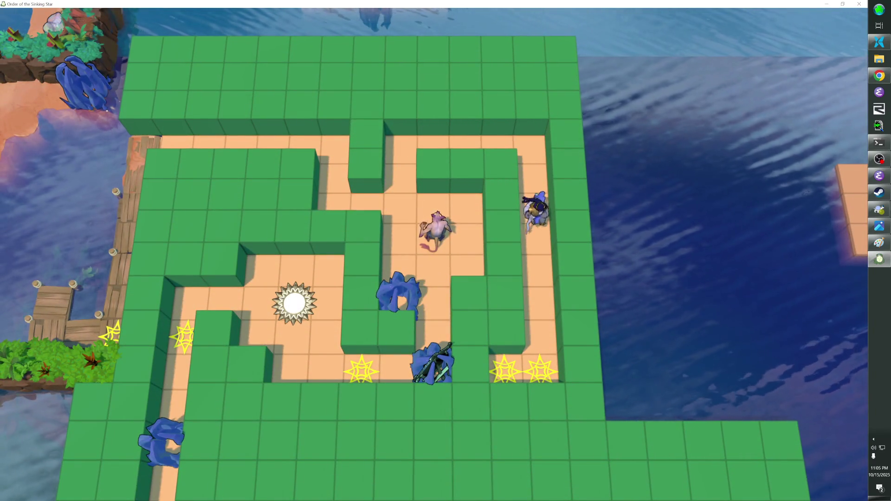
key(Down)
key(Down)
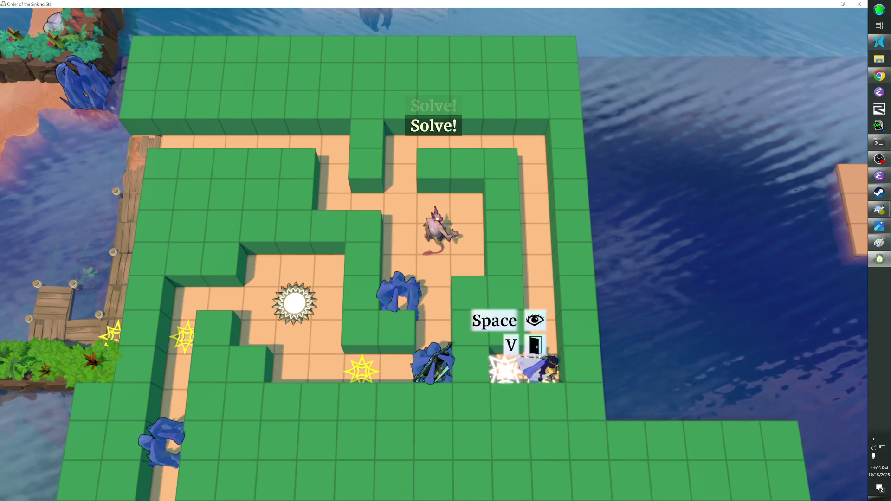
key(Up)
key(Up)
key(Up)
key(Up)
key(Up)
Walk the hero around the laser beam and past the ghost, then switch back to the level editor
key(Left)
key(Left)
key(Left)
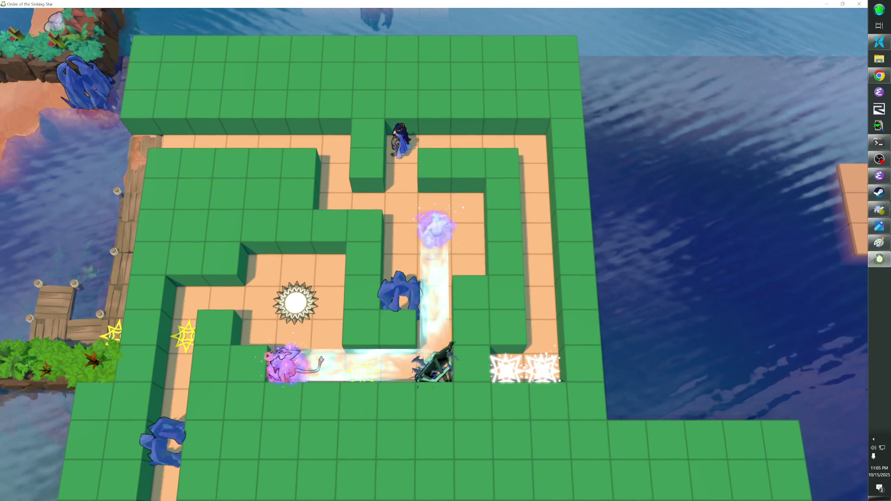
key(Down)
key(Down)
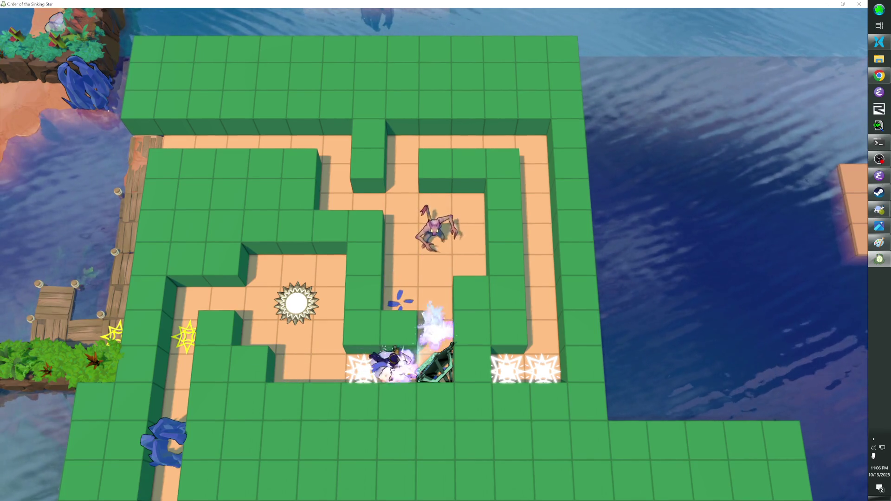
key(Up)
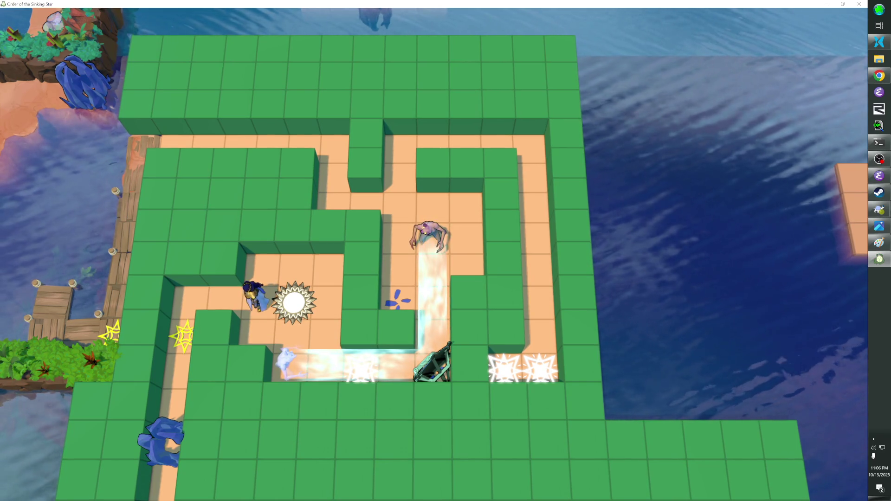
key(F1)
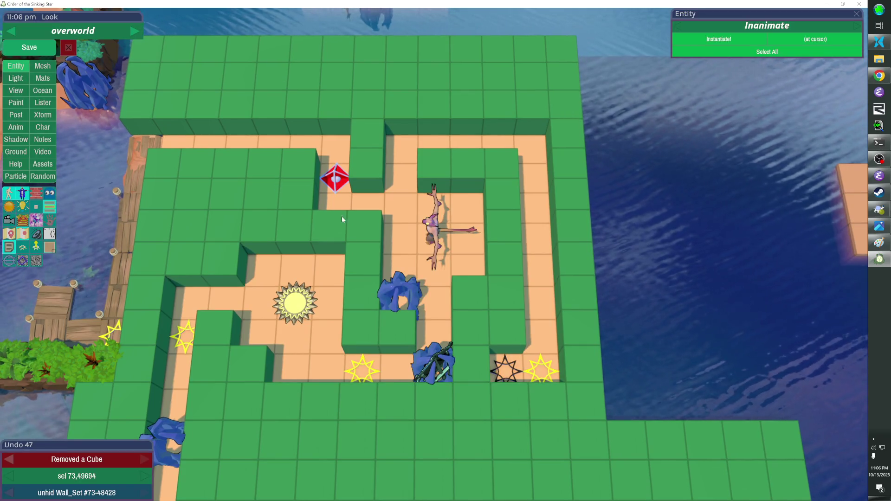
Delete the wall cubes beside the sun teleporter and hide the teleporter
click(264, 268)
click(318, 269)
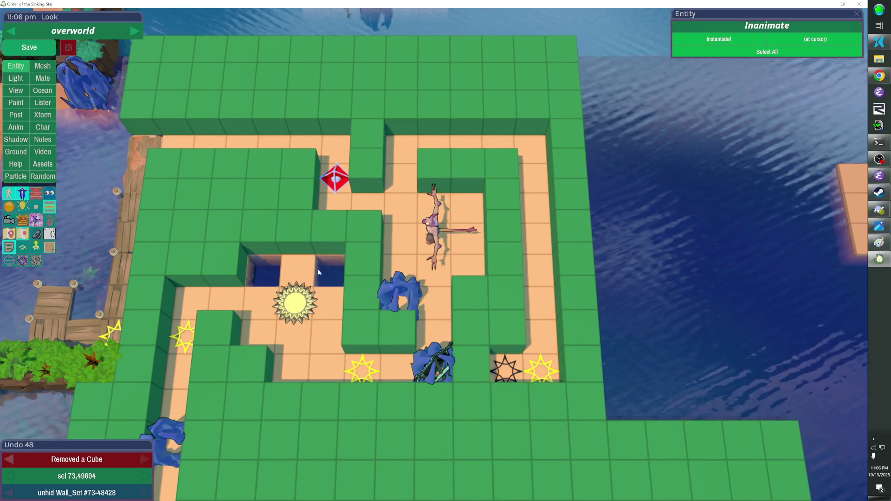
click(308, 305)
click(299, 304)
Remove the surrounding floor cubes so the area becomes an open water pit
click(297, 272)
click(295, 302)
click(260, 338)
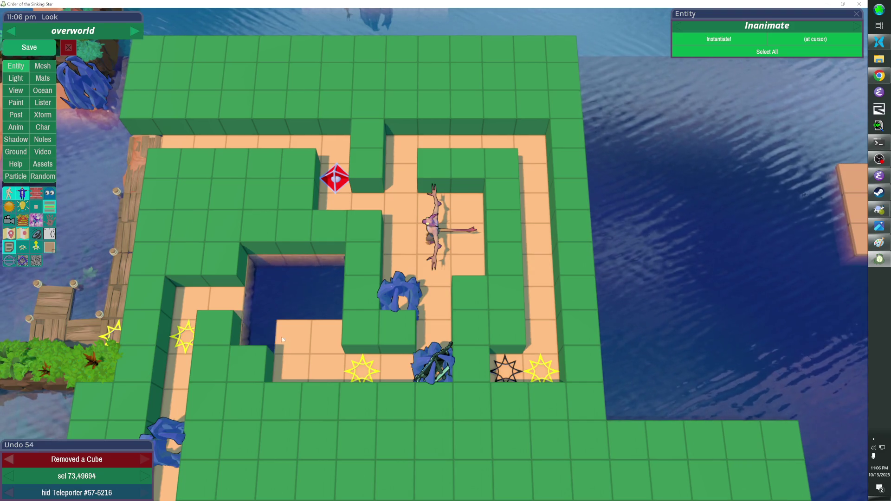
click(295, 337)
click(330, 332)
click(316, 296)
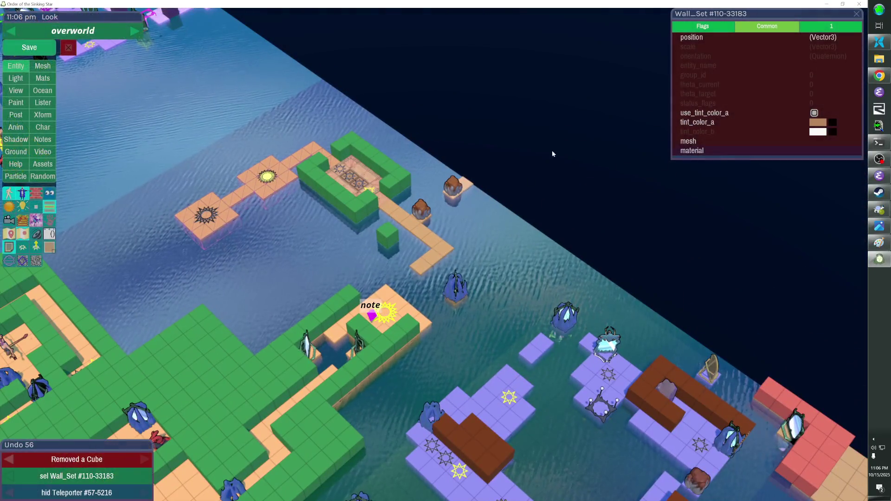
Add a Wall_Set over the water hole and tint it dark brown using use_tint_color_a
click(582, 130)
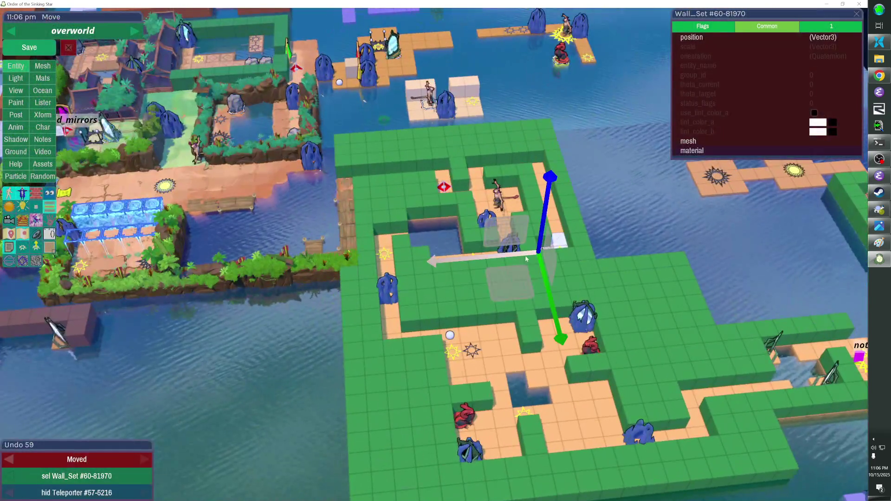
mouse_move(506, 278)
mouse_down()
mouse_move(492, 284)
mouse_move(389, 254)
mouse_move(392, 262)
mouse_up()
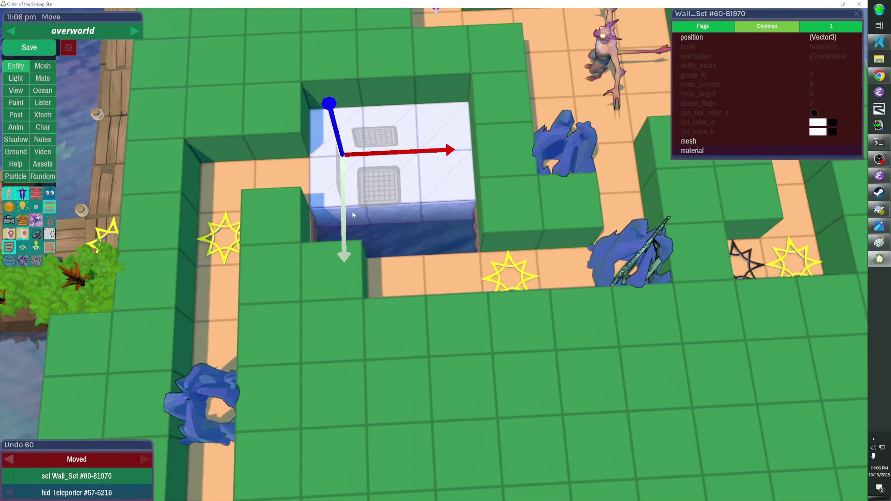
drag(350, 217, 457, 222)
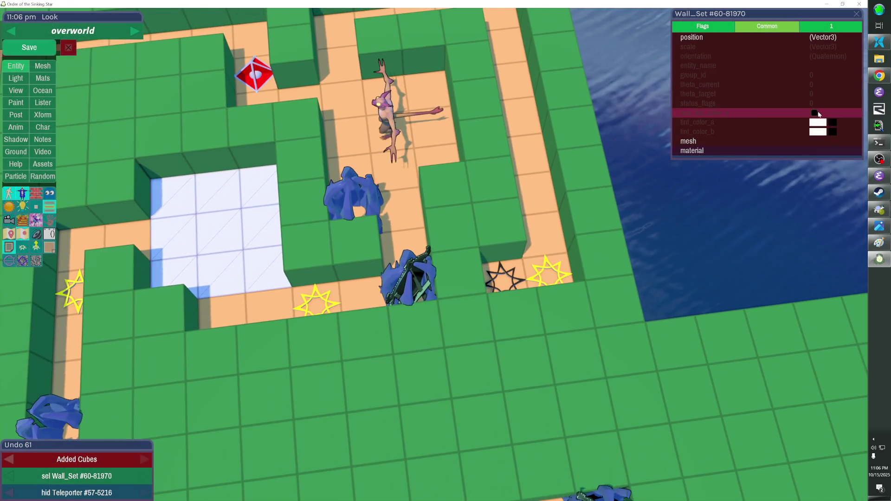
click(815, 113)
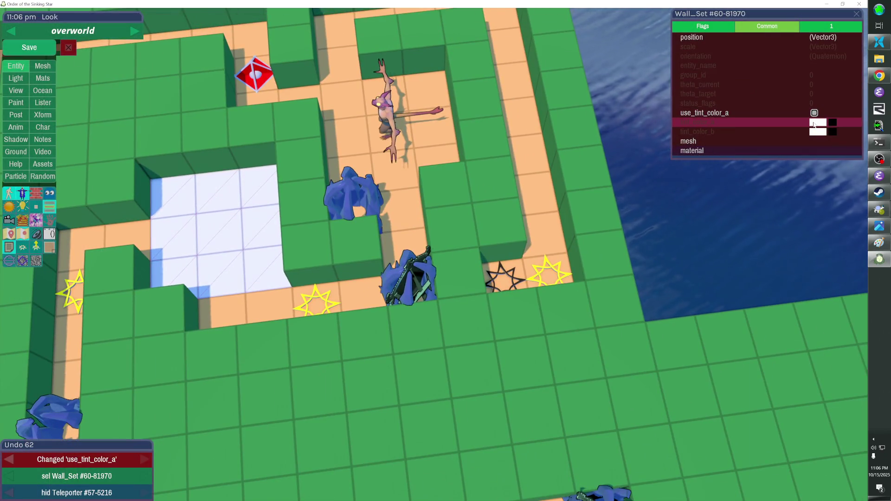
click(818, 122)
click(817, 383)
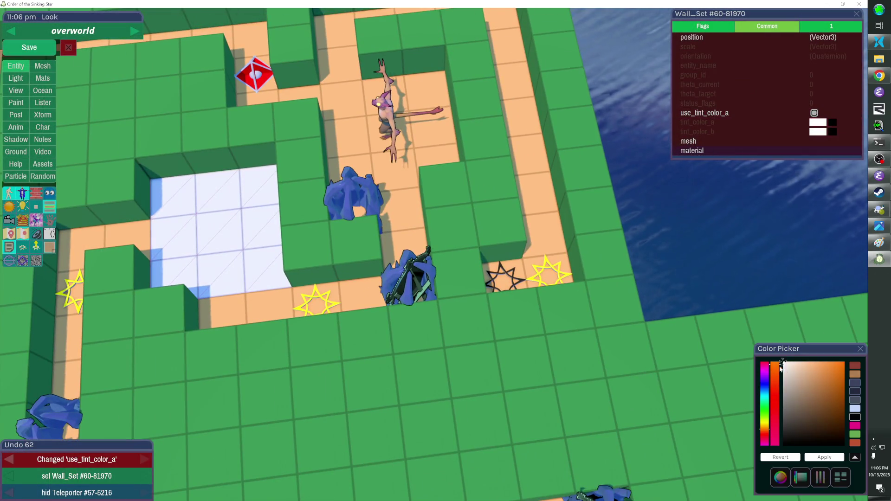
mouse_move(817, 383)
mouse_down()
mouse_move(795, 404)
mouse_move(818, 412)
mouse_up()
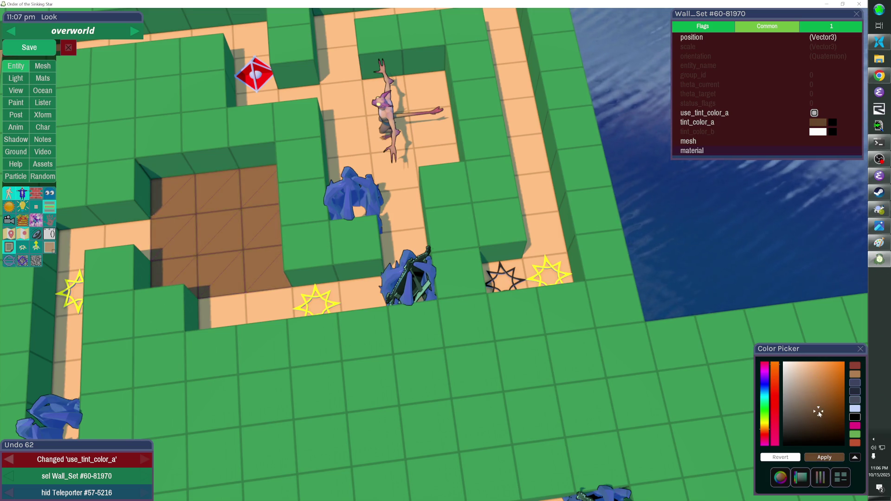
click(631, 319)
Clear a second pit, fill it with a duplicate of the brown floor, save, and resume play
mouse_move(455, 194)
mouse_down()
mouse_move(393, 172)
mouse_move(417, 130)
mouse_move(385, 134)
mouse_move(392, 98)
mouse_move(333, 170)
mouse_up()
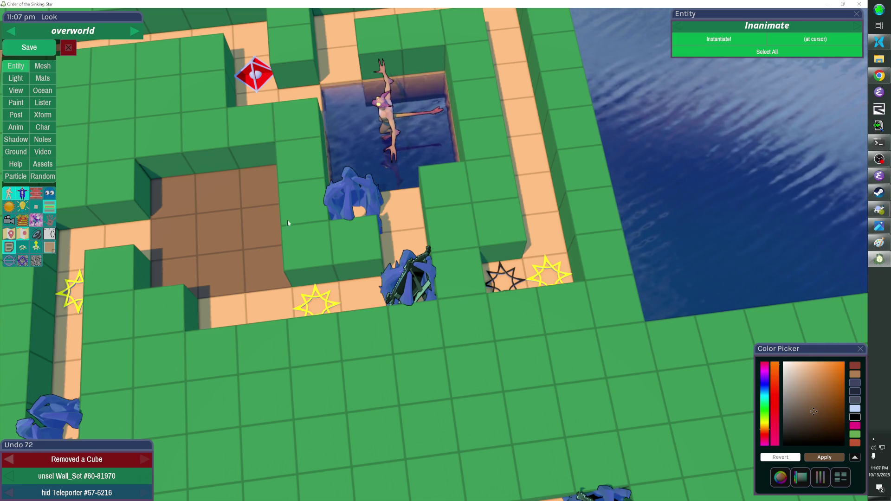
click(258, 247)
key(ctrl+d)
key(Up)
key(Up)
key(Up)
key(Right)
key(Right)
key(Right)
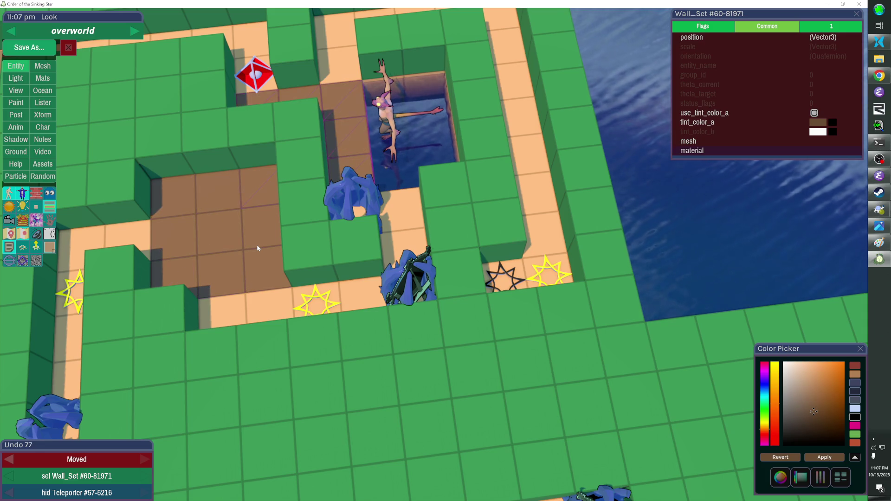
key(Escape)
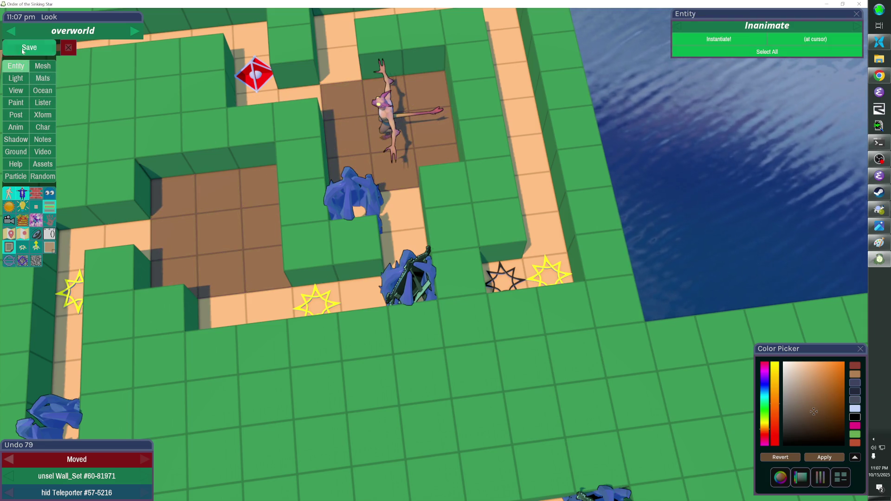
key(ctrl+s)
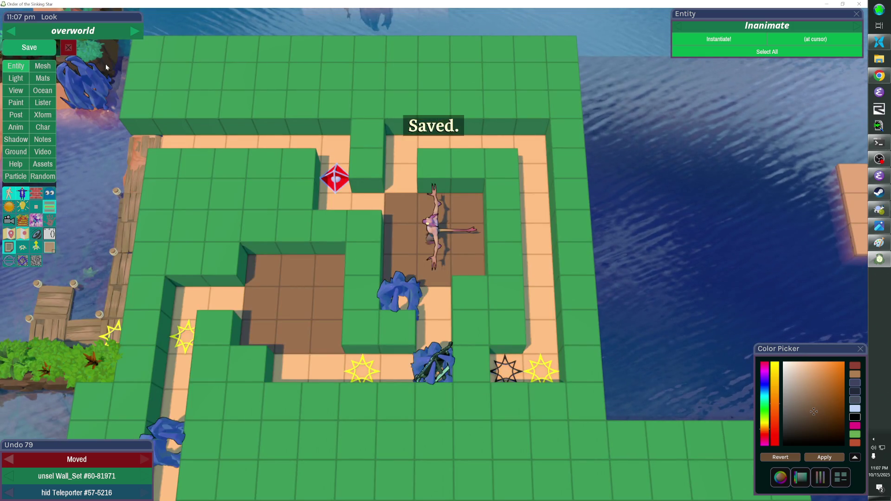
key(F1)
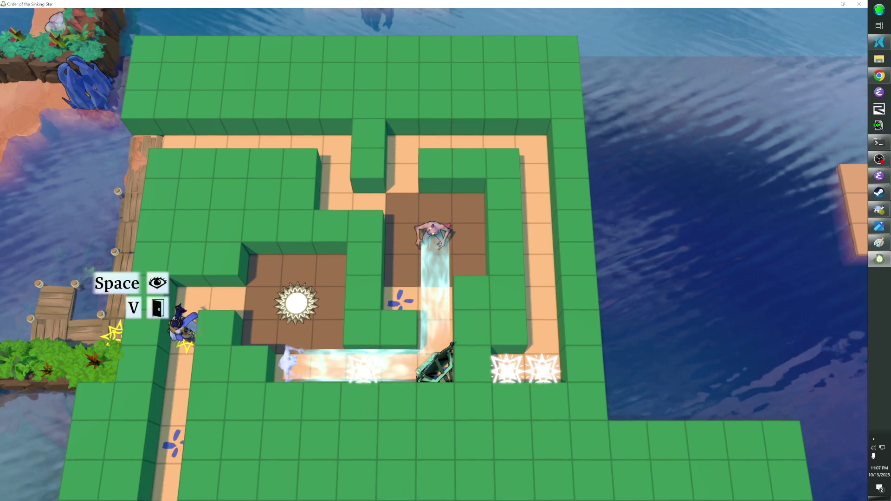
Playtest the edited maze, then reopen the level editor
key(F1)
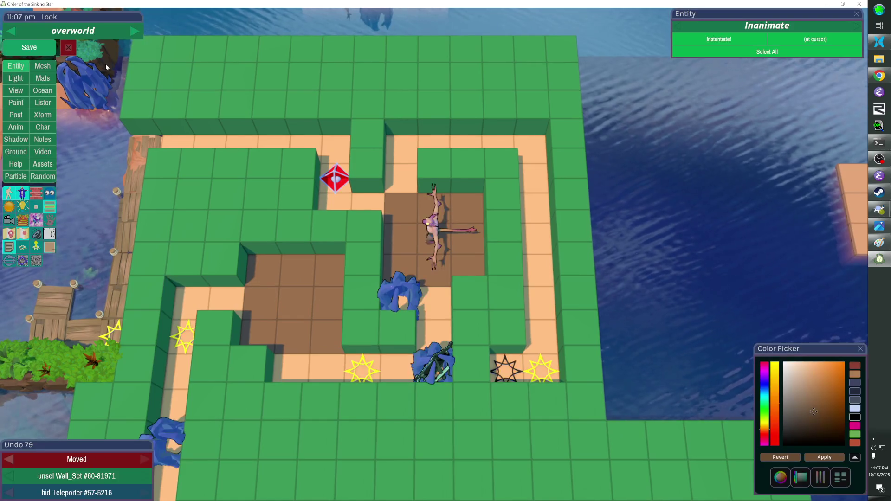
Remove a wall cube, nudge the brown floor block up, and unhide the sun teleporter
click(246, 351)
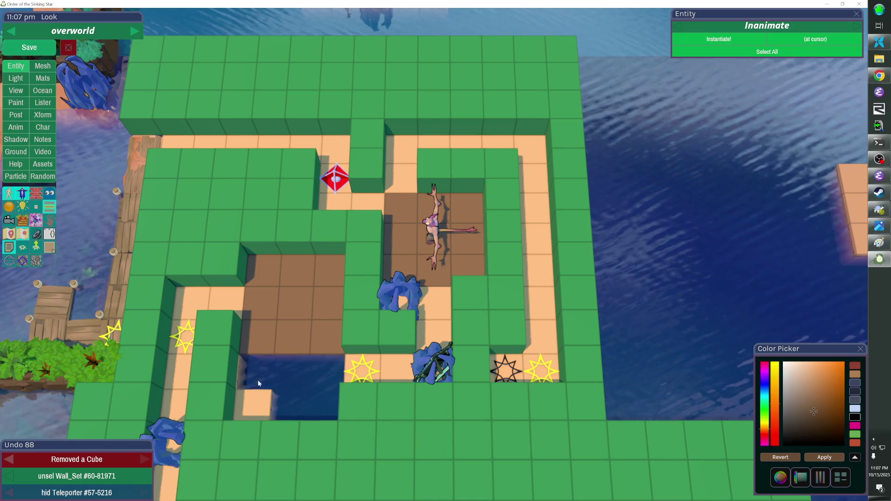
click(292, 332)
key(Up)
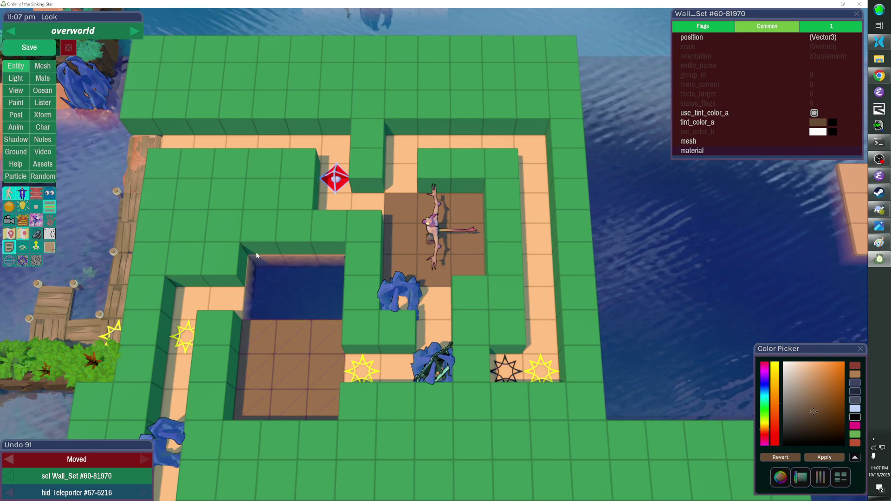
key(h)
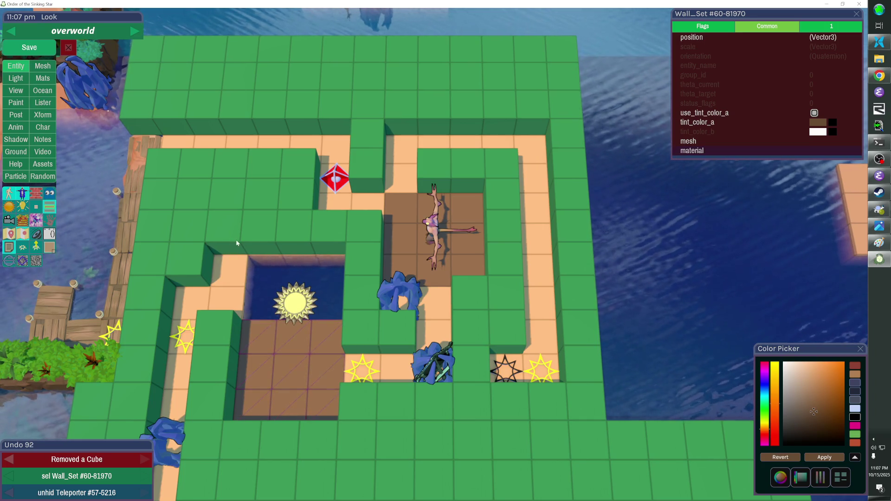
Clear two wall cubes, move the sun teleporter up-left onto the floor, and start filling the pit
drag(202, 233, 214, 256)
click(282, 290)
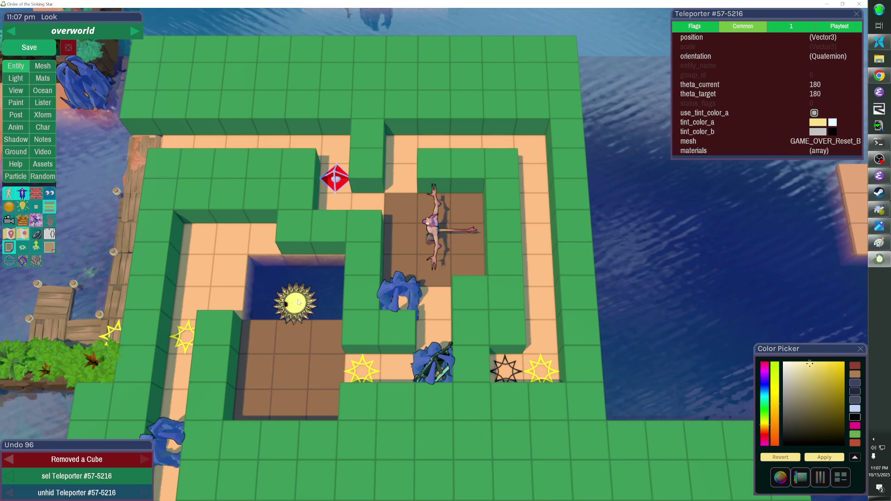
drag(292, 297, 299, 291)
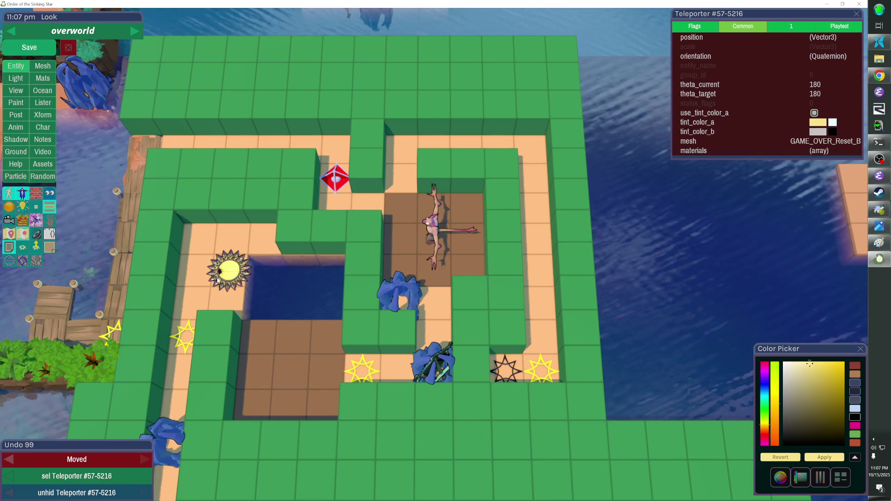
click(265, 270)
click(265, 304)
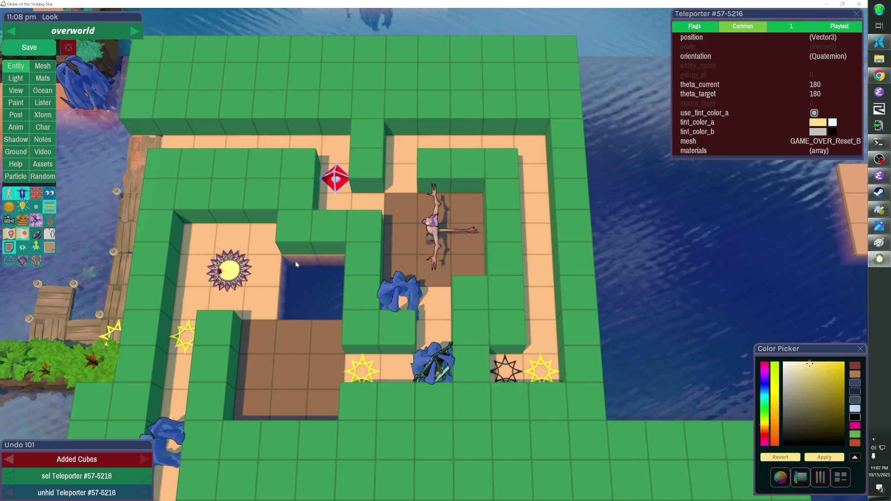
mouse_move(295, 261)
mouse_down()
mouse_move(291, 302)
mouse_move(337, 316)
mouse_up()
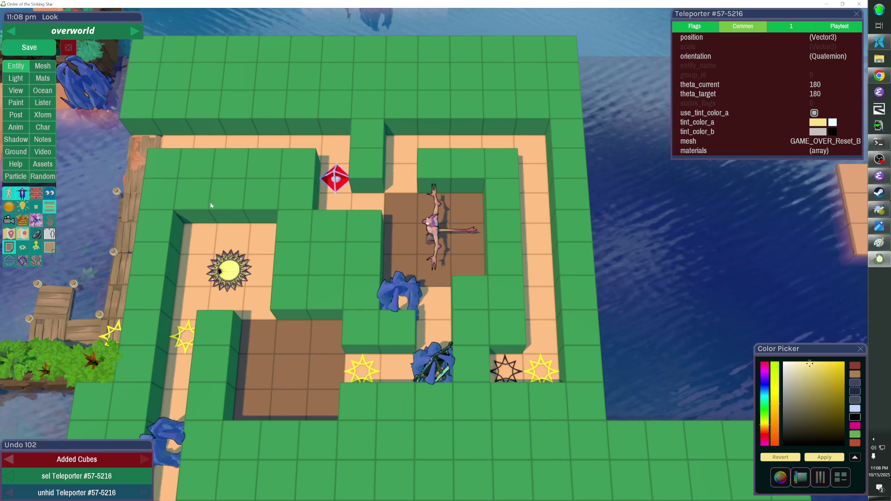
Remove the wall cubes above the sun tile, move the teleporter up one tile, and save
click(195, 200)
click(227, 199)
click(266, 218)
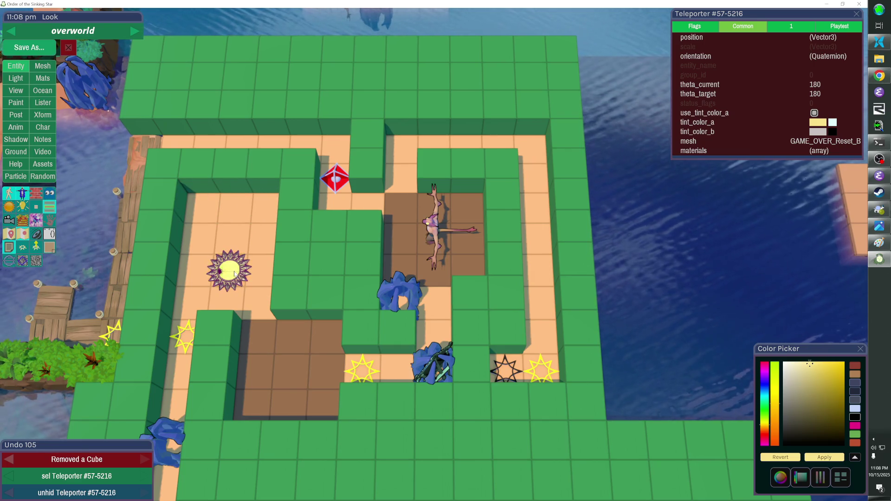
key(Up)
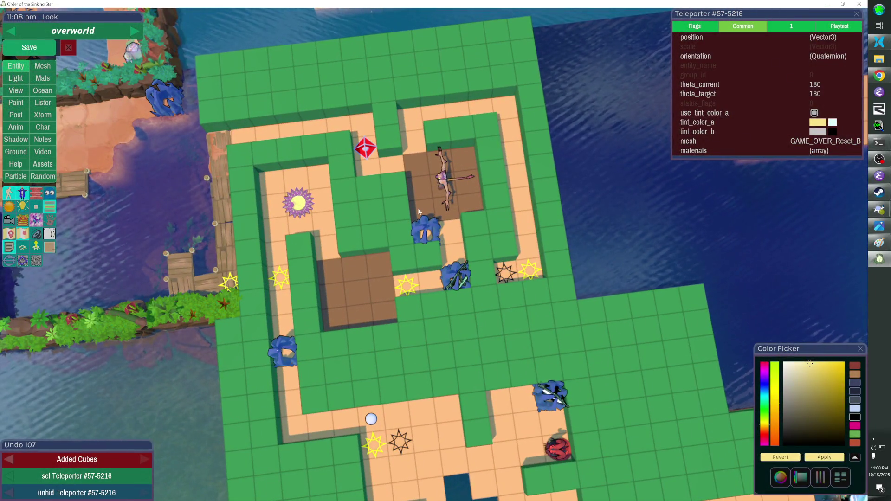
key(ctrl+s)
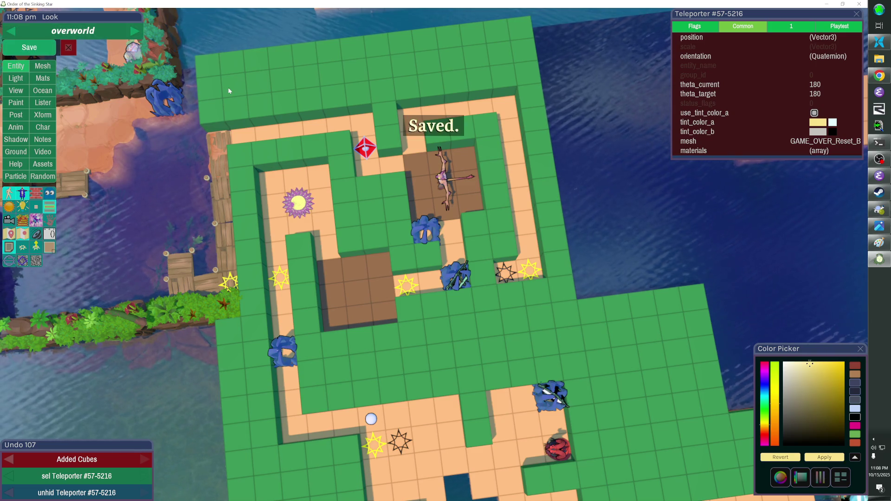
Clear the cubes around the sun into a pit, slide a brown floor slab in, save, and resume play
click(298, 227)
mouse_move(299, 227)
mouse_down()
mouse_move(278, 191)
mouse_move(315, 186)
mouse_move(302, 203)
mouse_up()
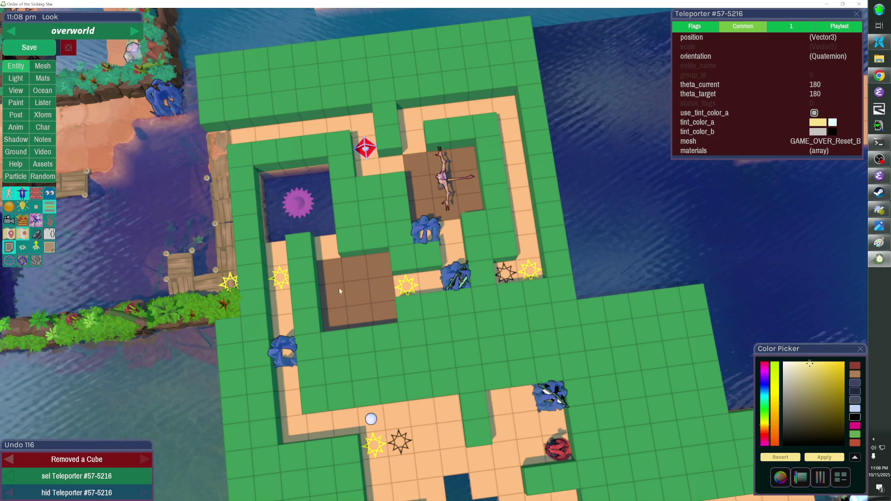
click(357, 296)
key(Up)
key(Up)
key(Up)
key(Up)
key(Escape)
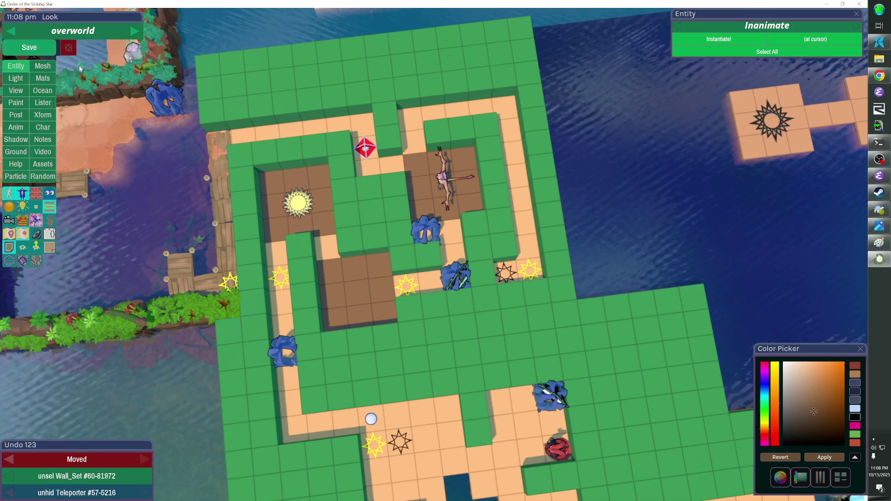
key(ctrl+s)
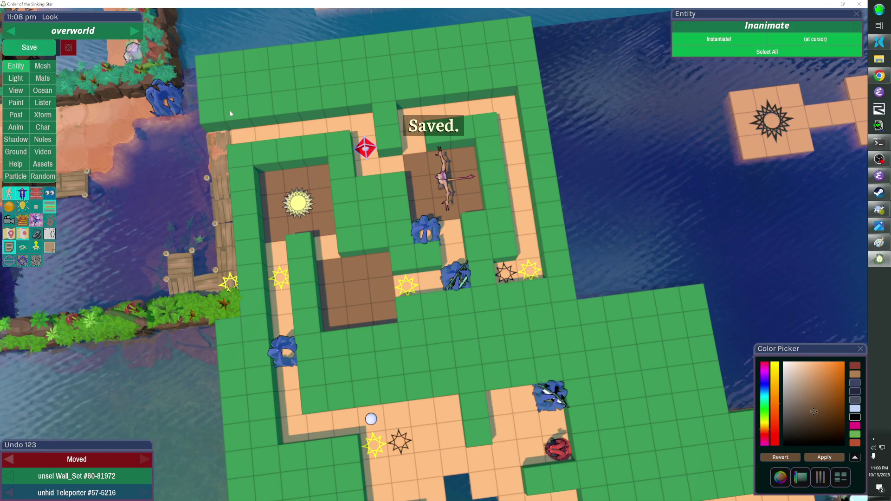
key(F1)
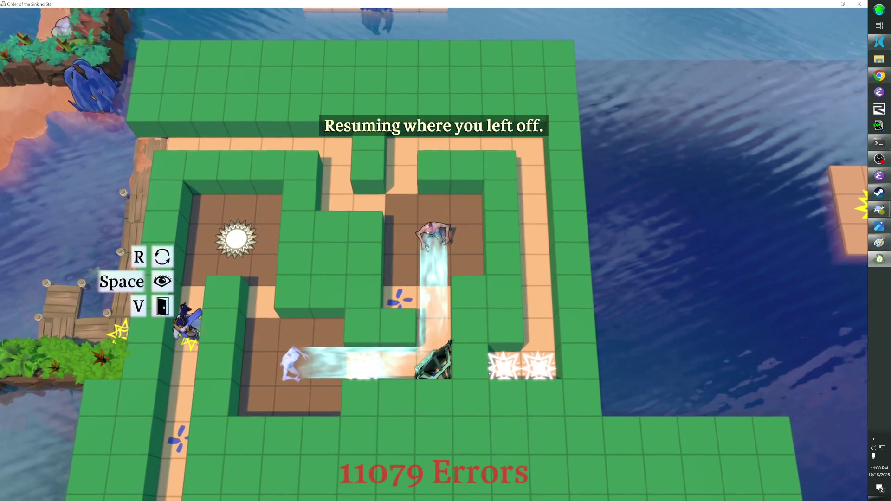
Walk the hero through the corridors past the monster to the star tiles and back
key(Up)
key(Up)
key(Up)
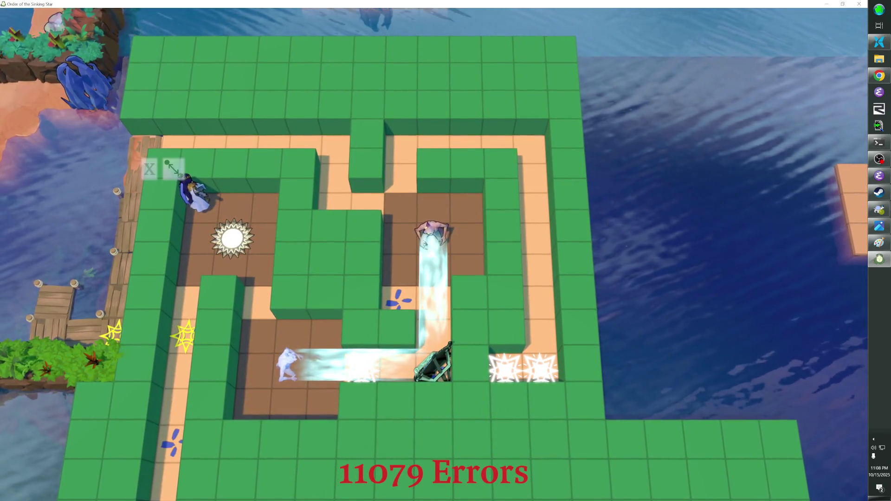
key(Up)
key(Right)
key(Right)
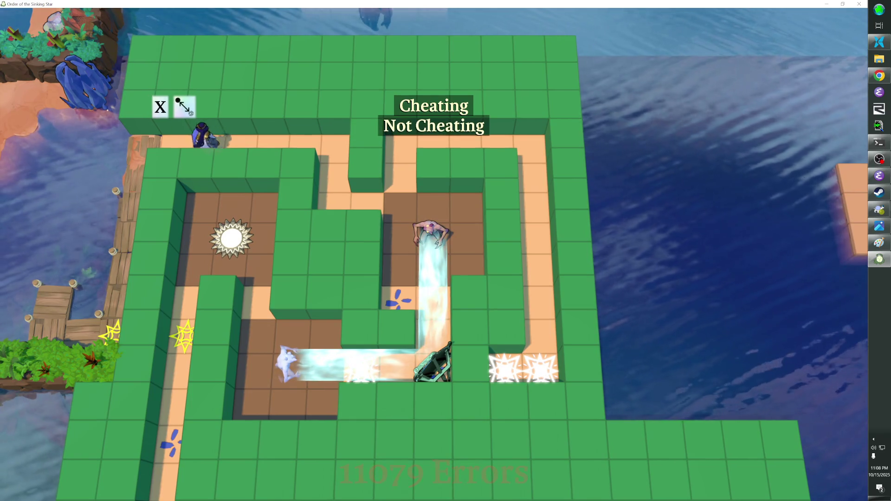
key(Right)
key(Right)
key(Down)
key(Down)
key(Right)
key(Right)
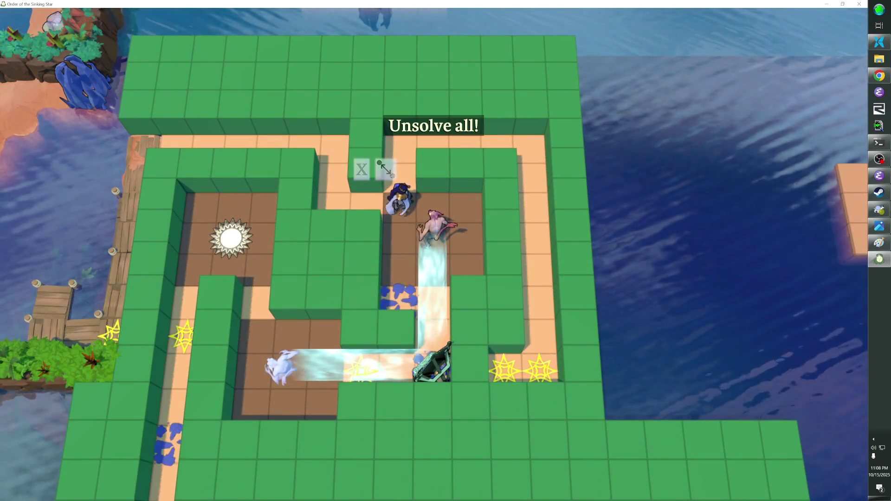
key(Up)
key(Right)
key(Right)
key(Right)
key(Down)
key(Down)
key(Down)
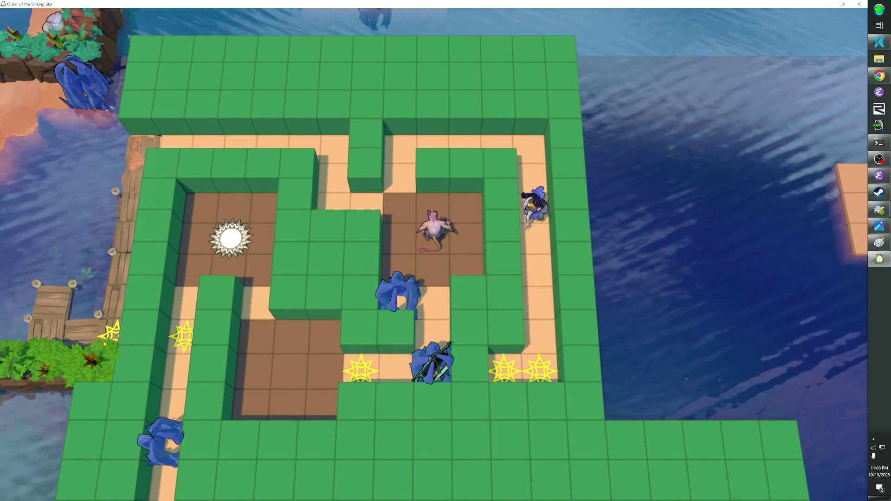
key(Down)
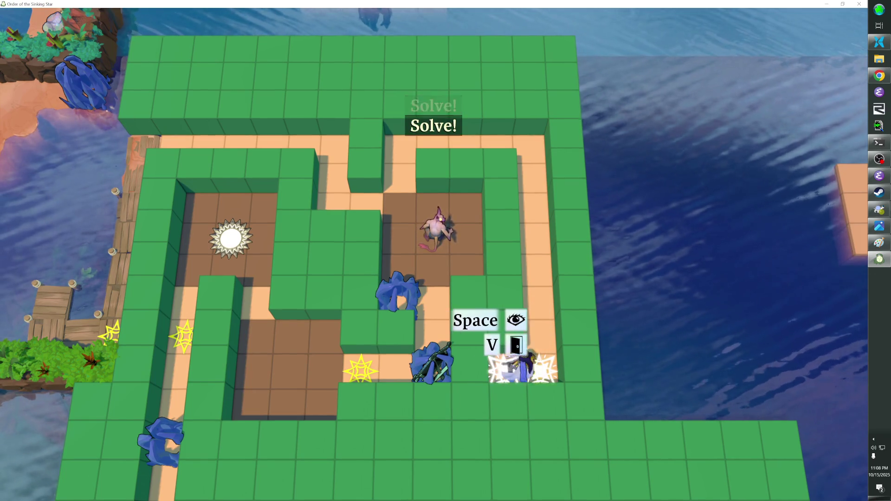
key(Up)
key(Up)
key(Up)
key(Left)
key(Left)
key(Left)
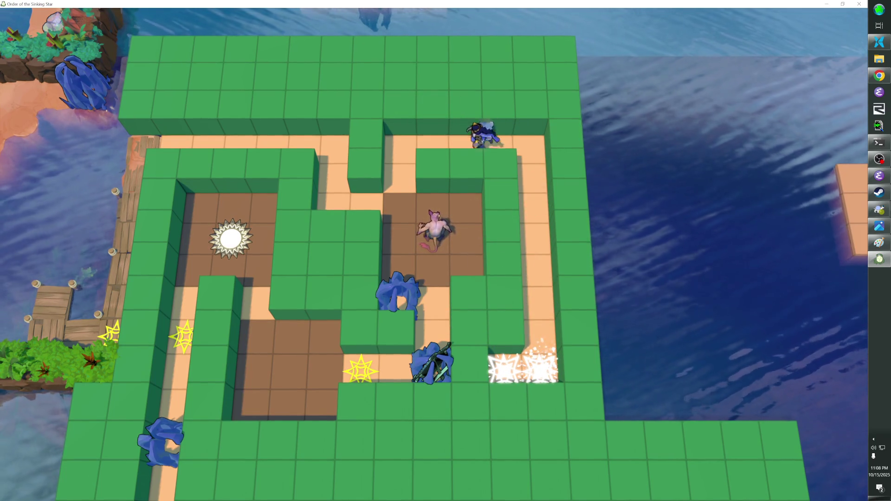
Fire the ice beams, swap with the ghost to redirect the beam, reach the sun tile, then open the editor
key(Up)
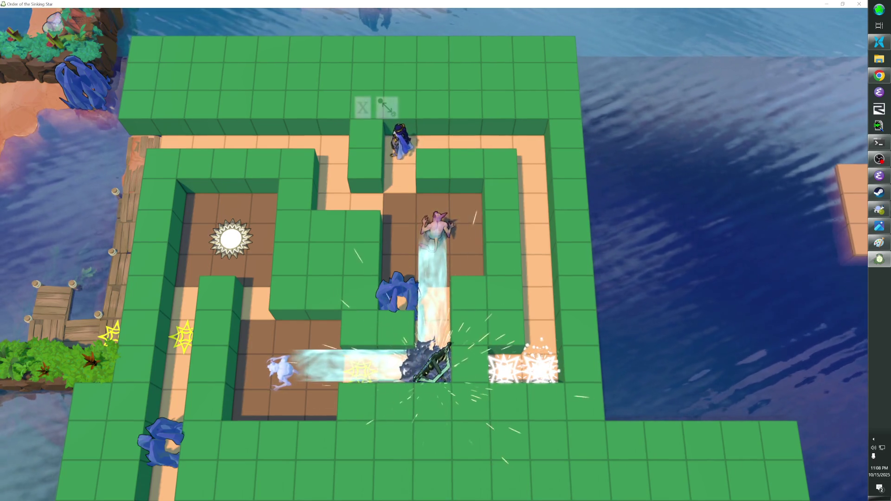
key(Down)
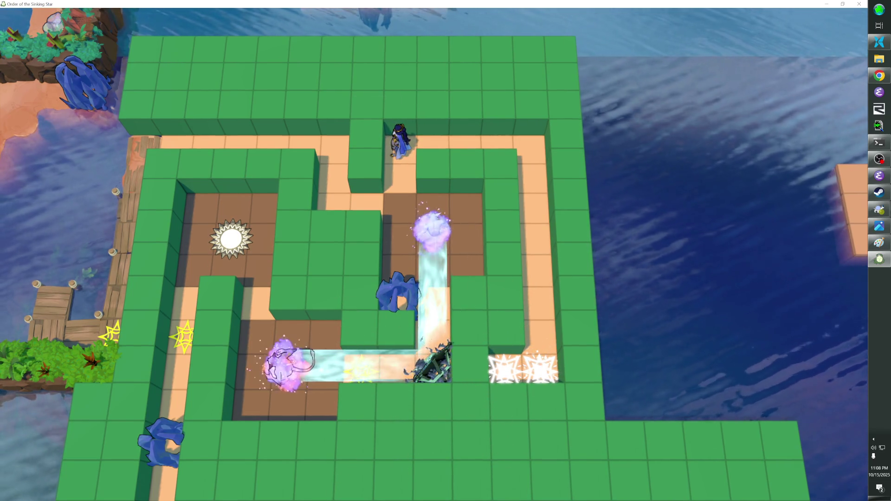
key(Down)
key(Up)
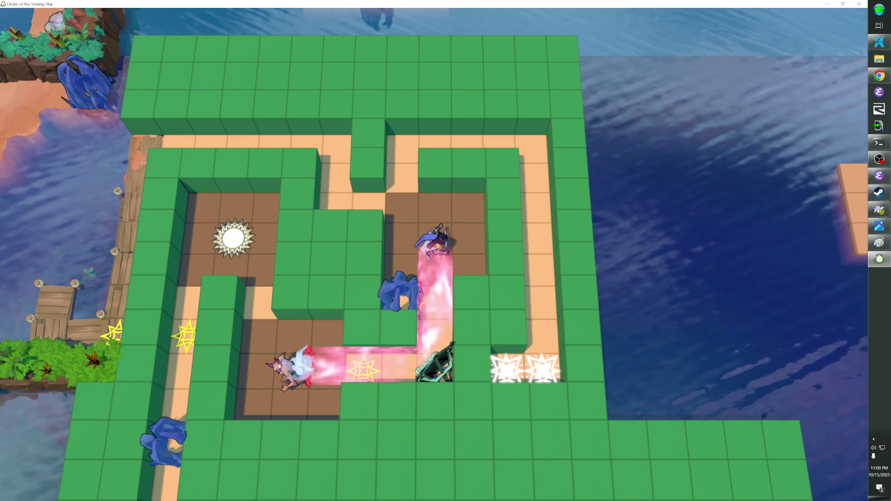
key(Up)
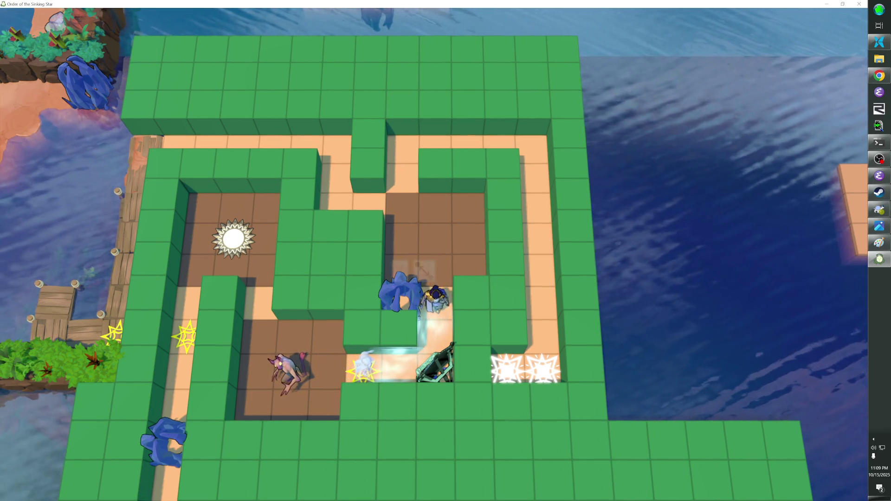
key(Down)
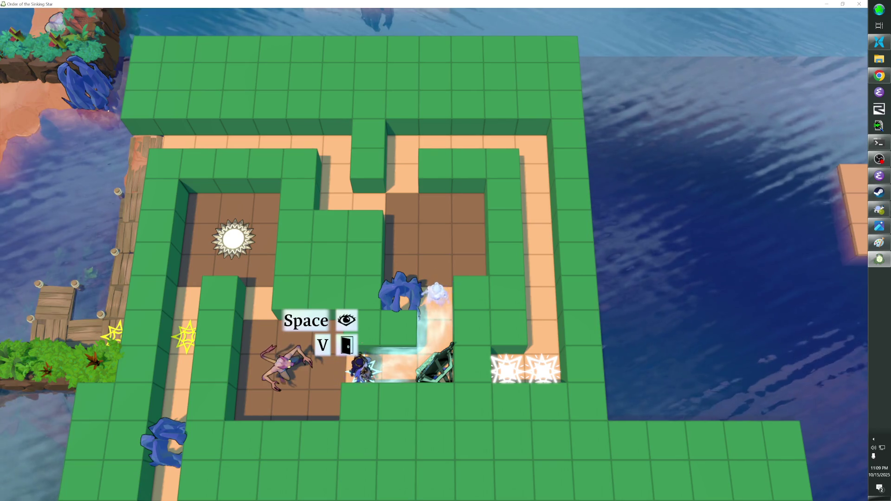
key(Right)
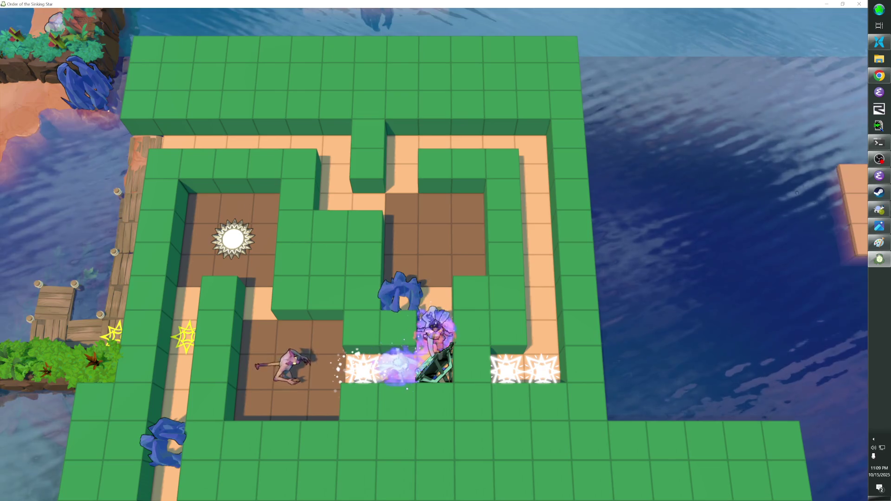
key(Up)
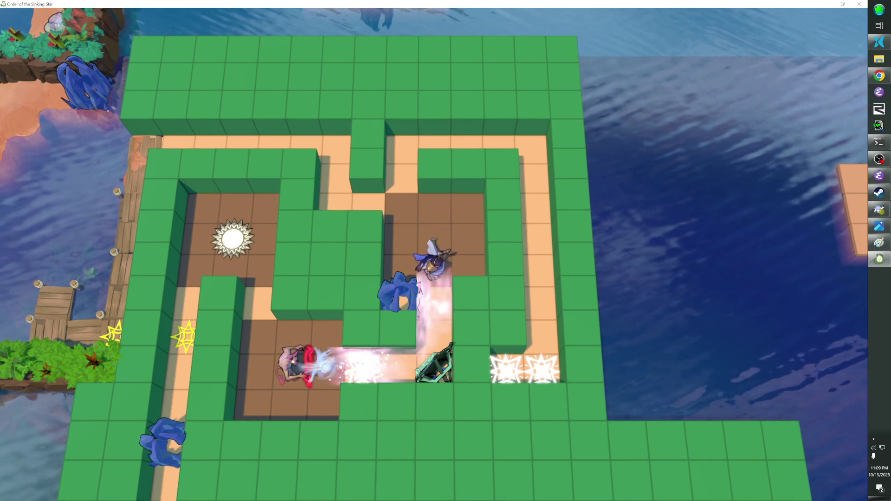
key(Up)
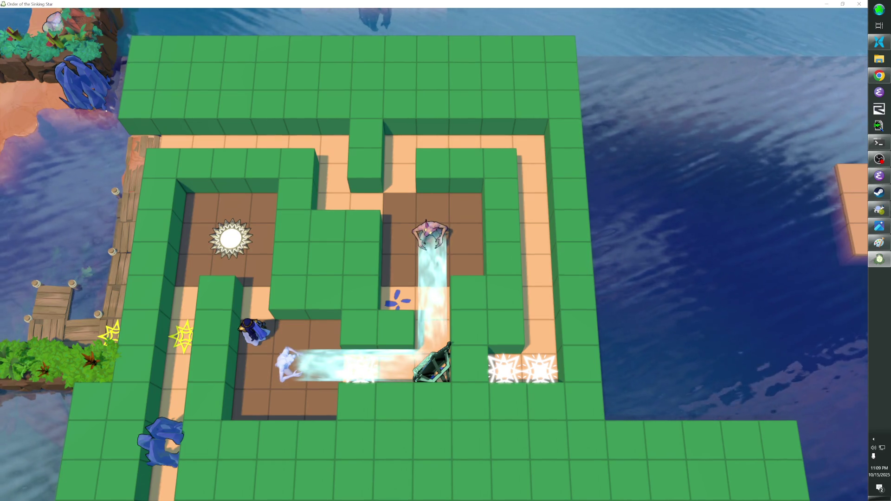
key(Up)
key(Up)
key(Up)
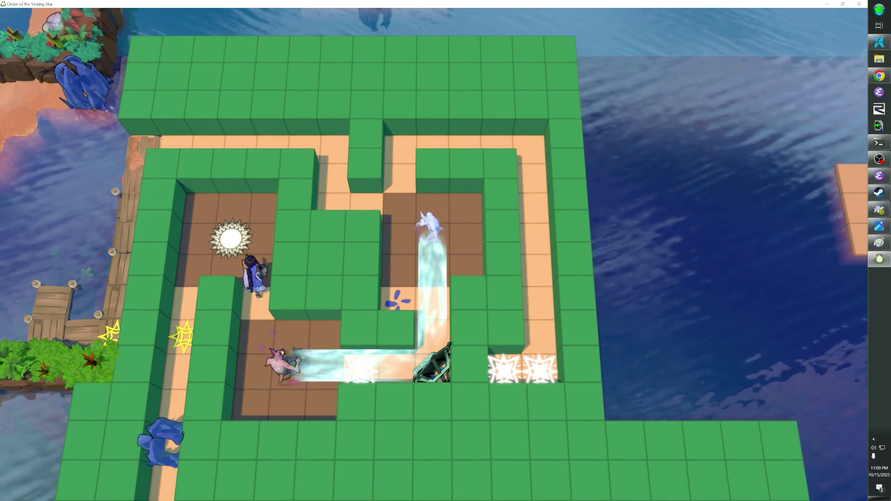
key(Left)
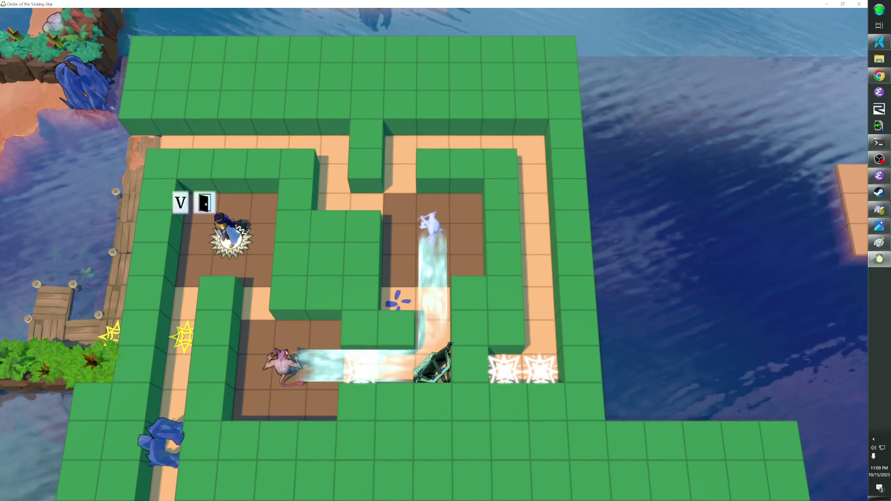
key(Right)
key(F1)
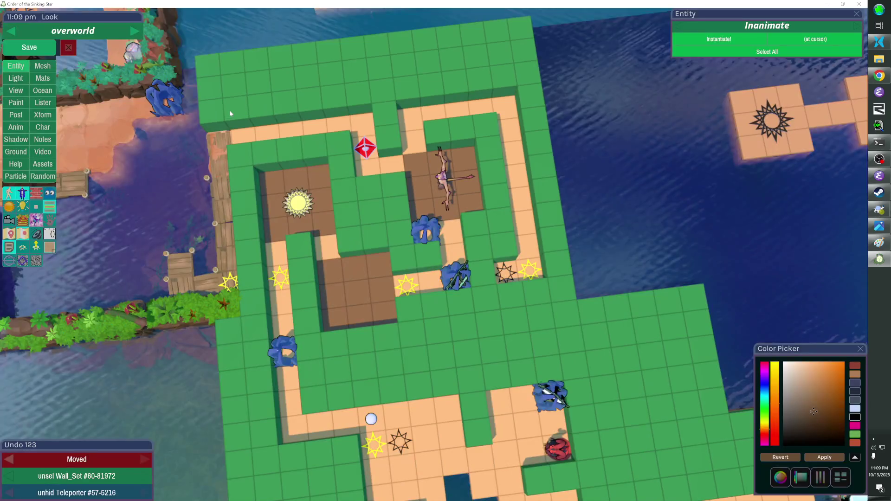
Fill the brown room's top row with cubes, tint both floor Wall_Sets tan, save, and return to play
mouse_move(291, 179)
mouse_down()
mouse_move(306, 182)
mouse_move(315, 205)
mouse_up()
click(315, 205)
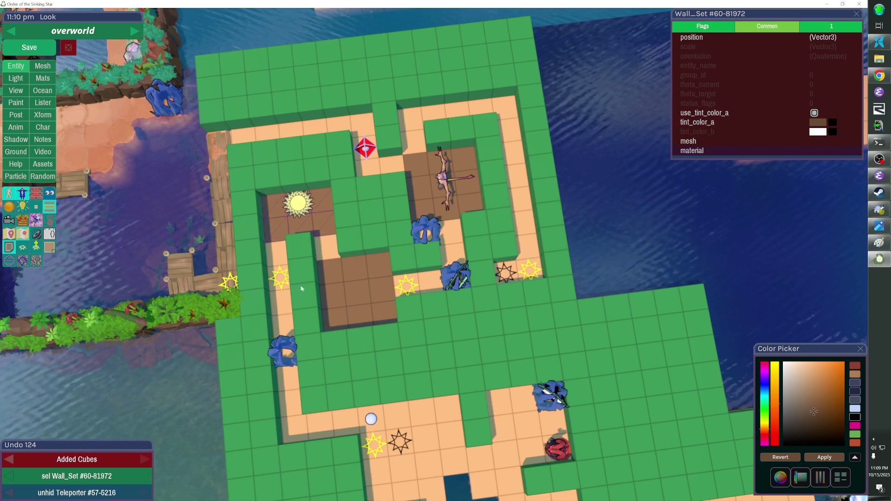
shift+click(321, 221)
click(816, 127)
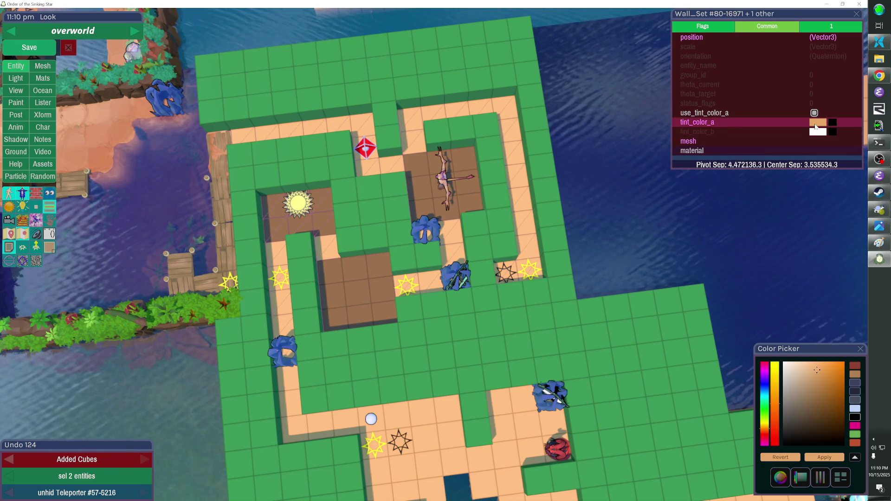
click(819, 371)
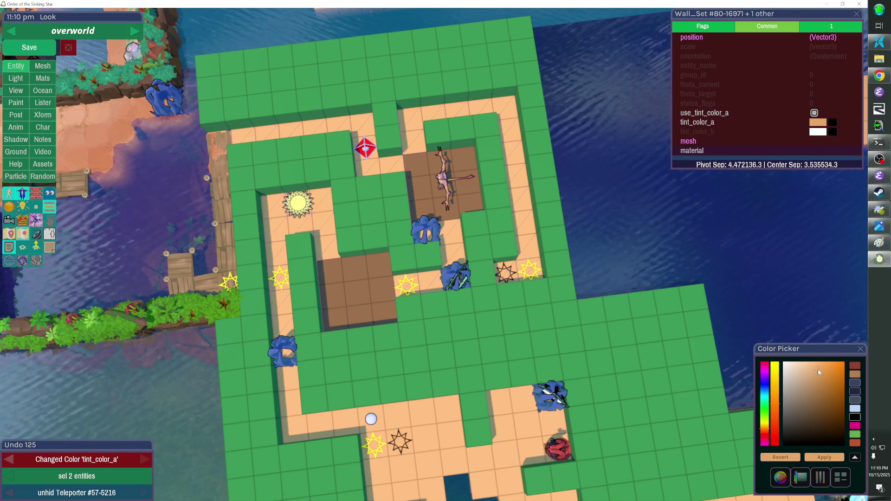
key(Escape)
click(861, 349)
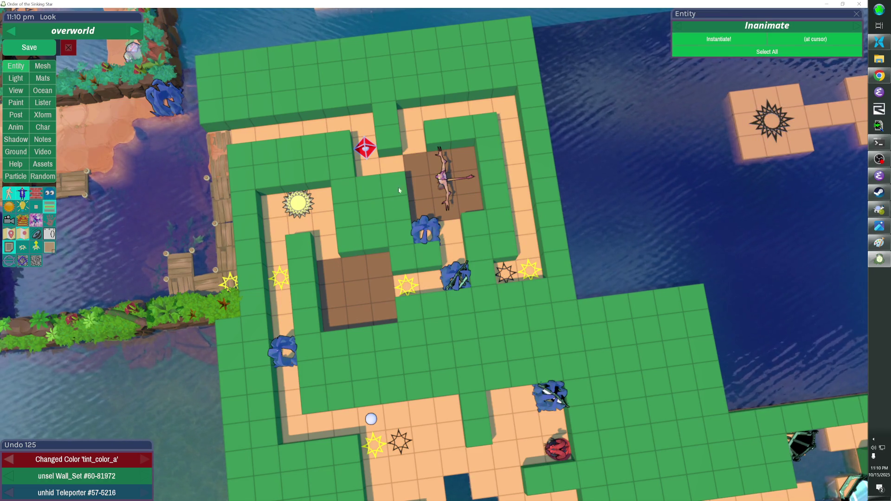
click(29, 48)
key(Escape)
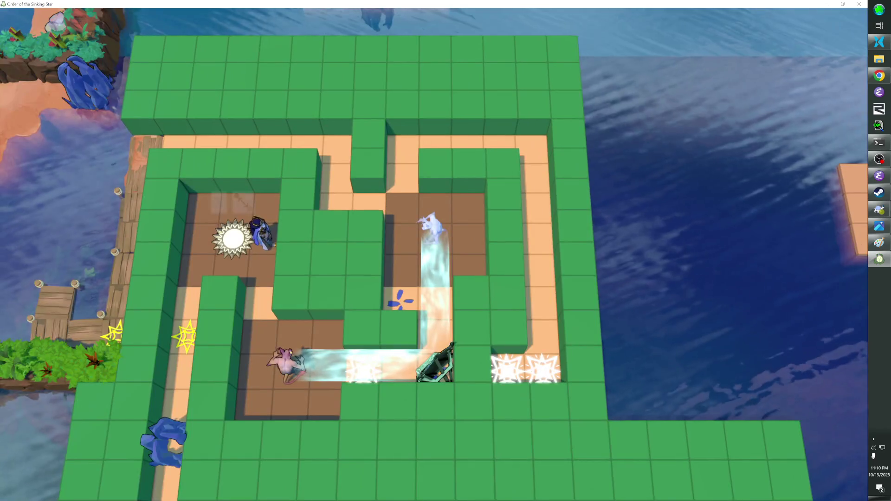
Dismiss the pause menu, resume play from the editor, and step the hero left onto the sun tile
key(Escape)
key(Escape)
key(Up)
key(Return)
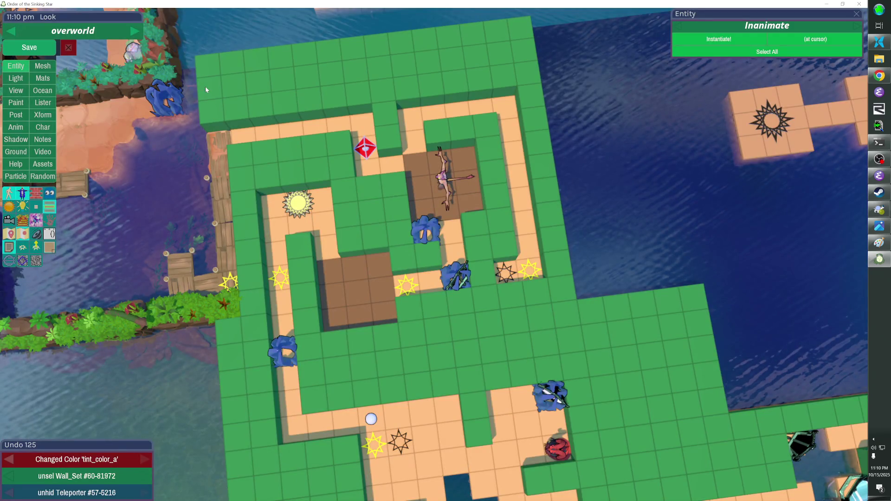
key(Escape)
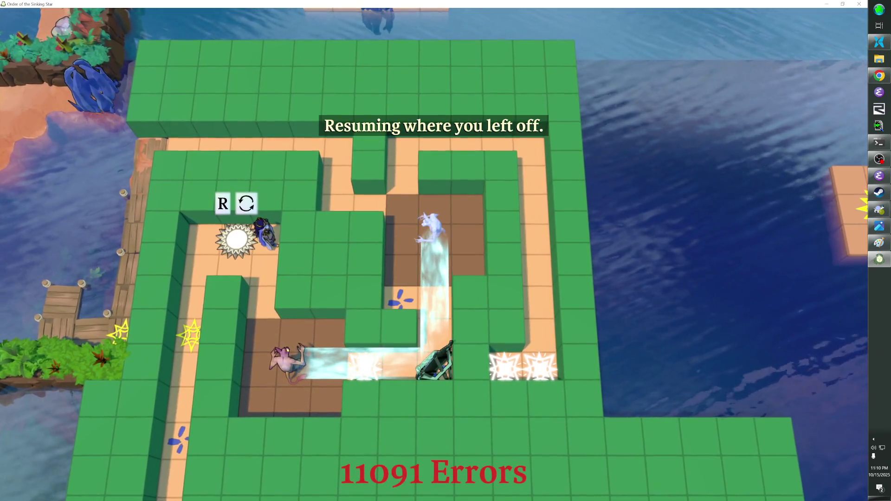
key(Left)
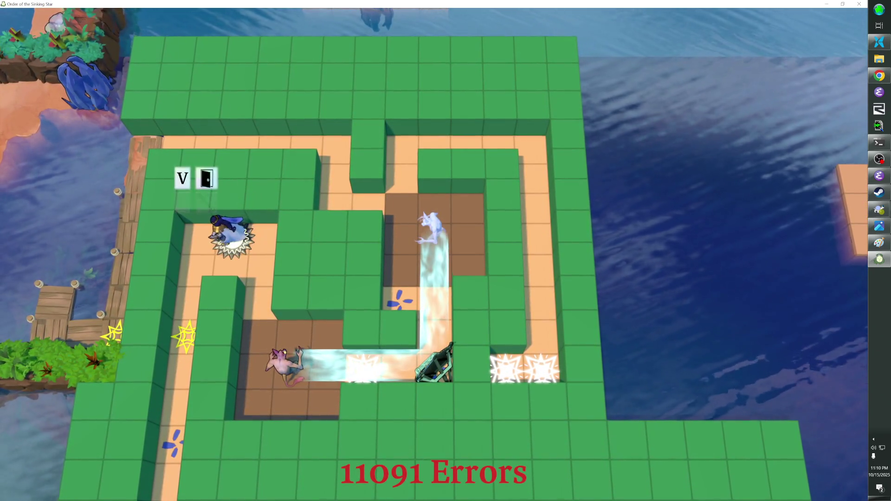
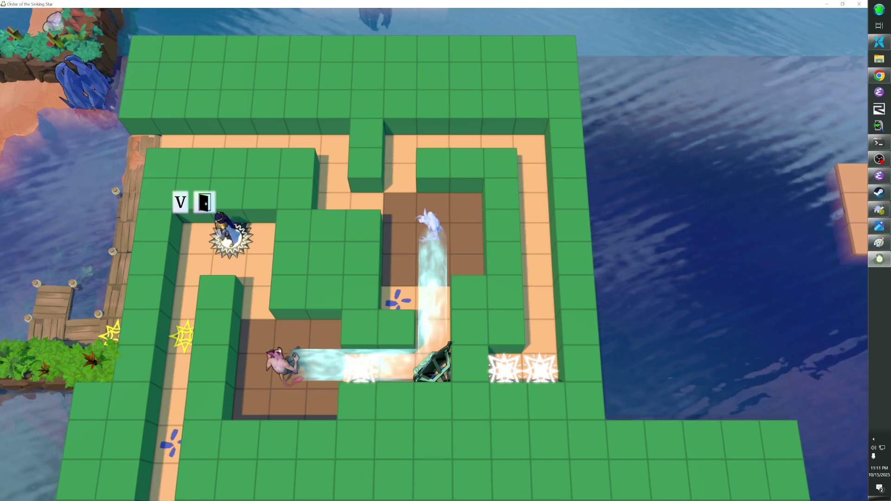
Walk the hero to the star tile and back past the sun, then swap the pink creature and ghost
key(Left)
key(Down)
key(Down)
key(Down)
key(Up)
key(Up)
key(Up)
key(Right)
key(Right)
key(Down)
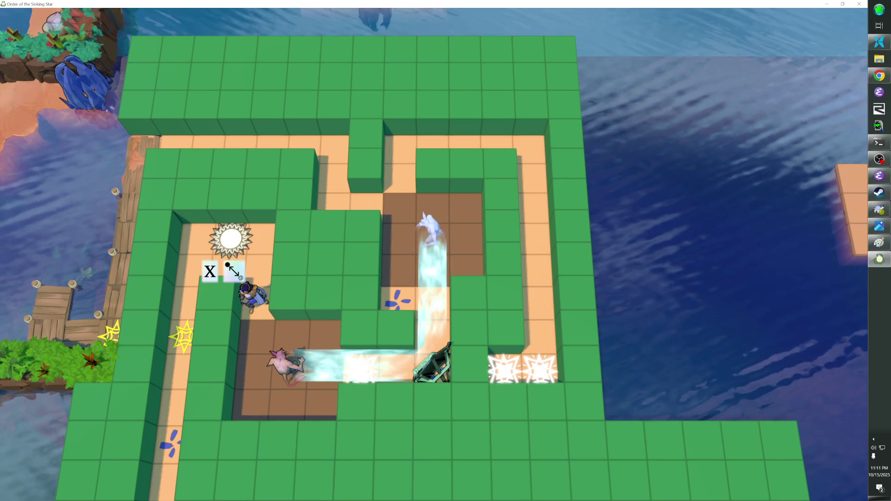
key(x)
Enter the brown room, fire the beam off the mirror while shielding, and redirect it
key(Down)
key(Down)
key(Right)
key(Right)
key(Right)
key(space)
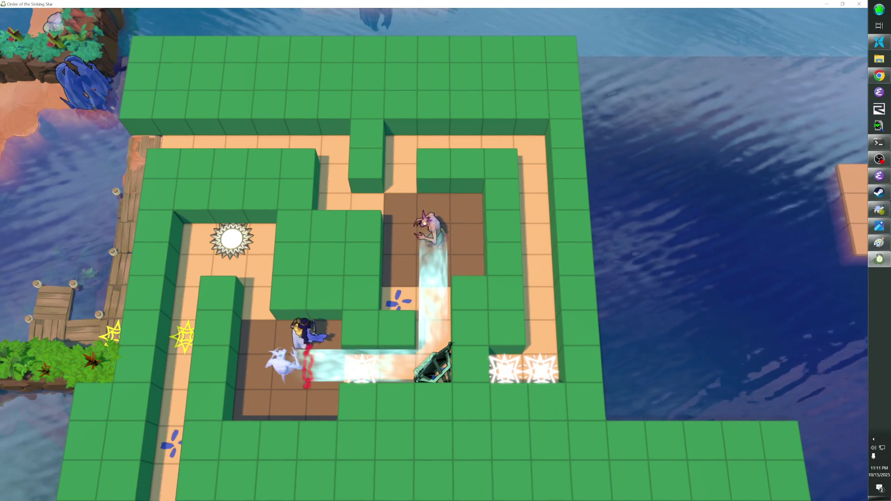
key(v)
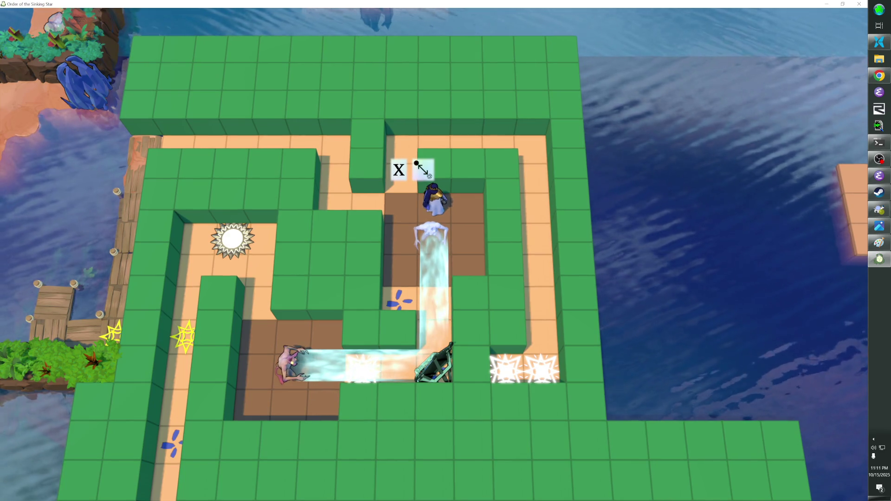
key(Down)
key(Left)
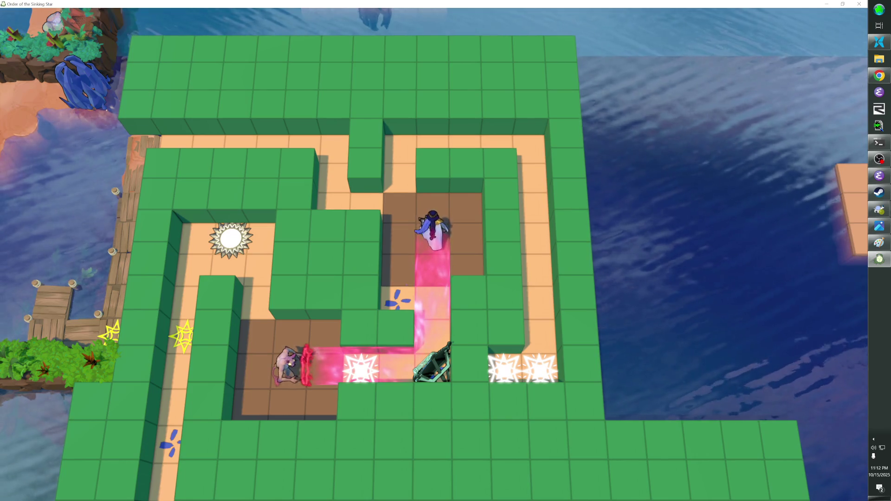
Work through the brown room, swap the hero with the pink creature, and exit past the sun
key(Up)
key(Up)
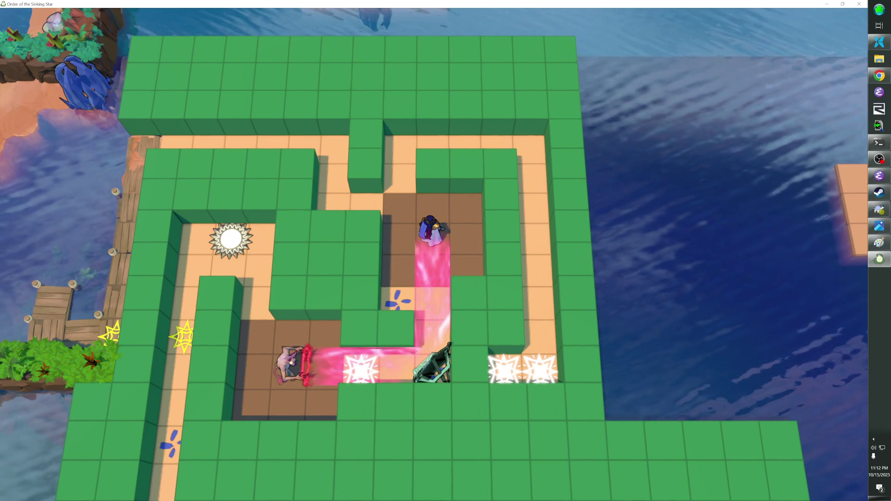
key(Down)
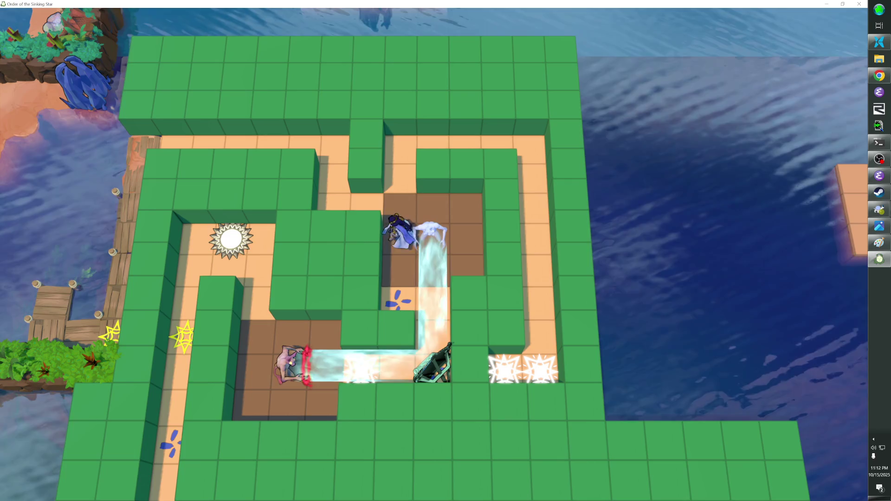
key(Up)
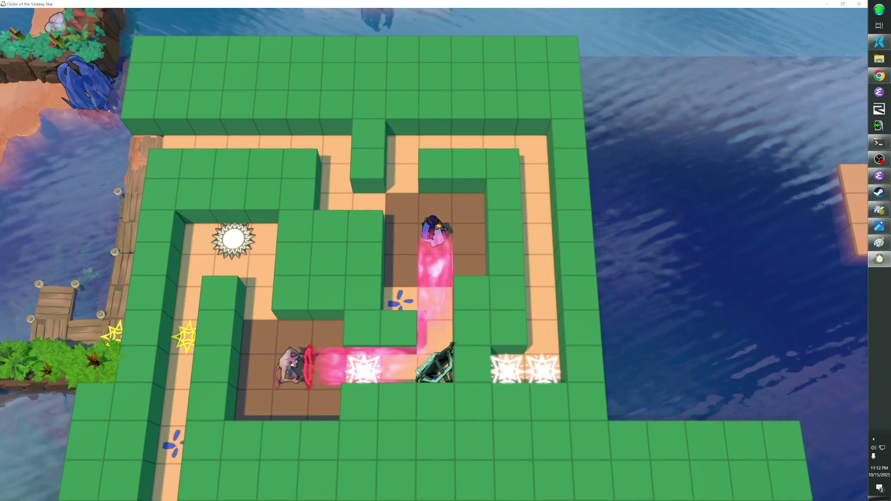
key(Left)
key(Down)
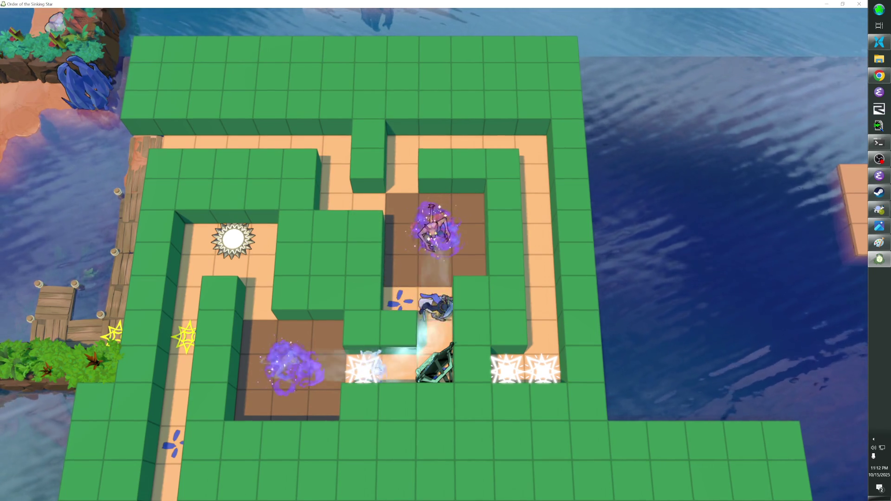
key(Left)
key(Up)
key(Up)
key(Up)
Leave the level via the left and top corridors, then switch to the overworld level editor
key(Left)
key(Down)
key(Down)
key(Down)
key(Down)
key(Down)
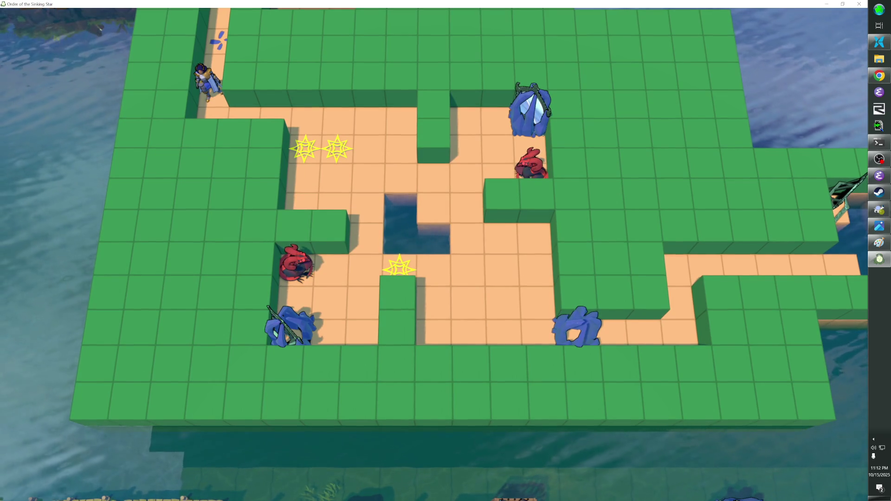
key(Up)
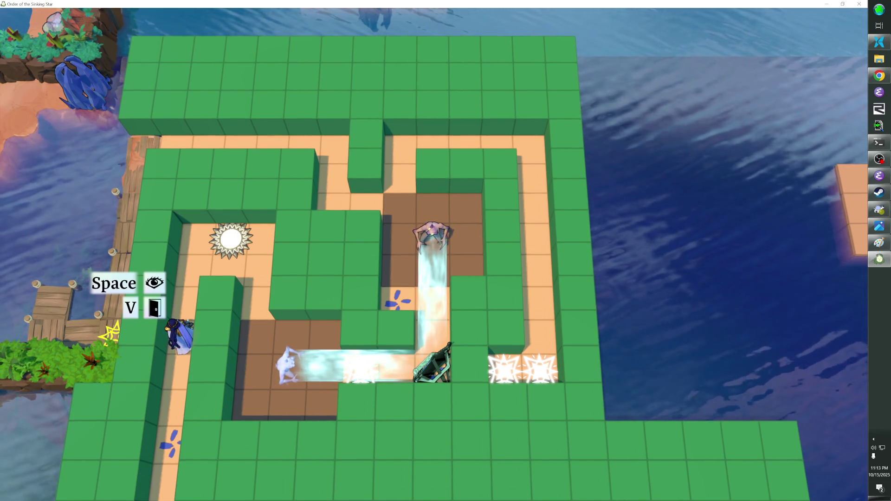
key(v)
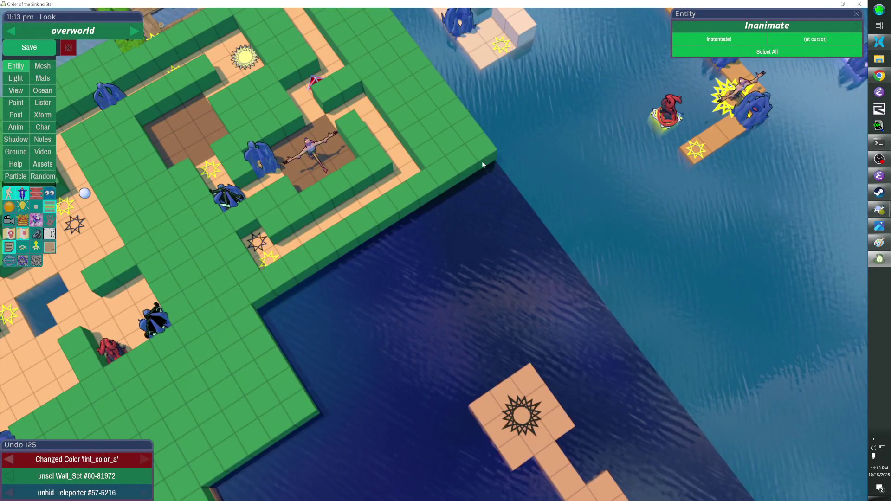
Fill the water-edge wall outline with cubes, save, and remove three cubes above the sun room
drag(263, 334, 272, 344)
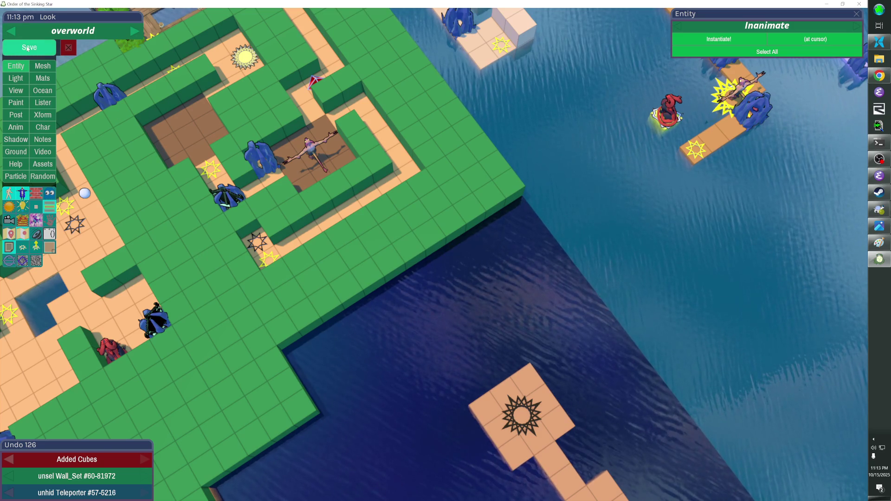
click(26, 49)
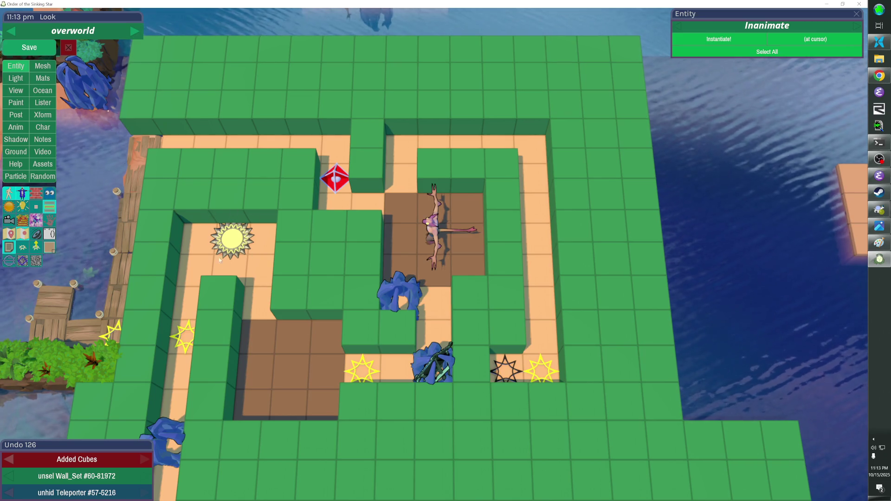
click(267, 203)
click(235, 201)
click(207, 199)
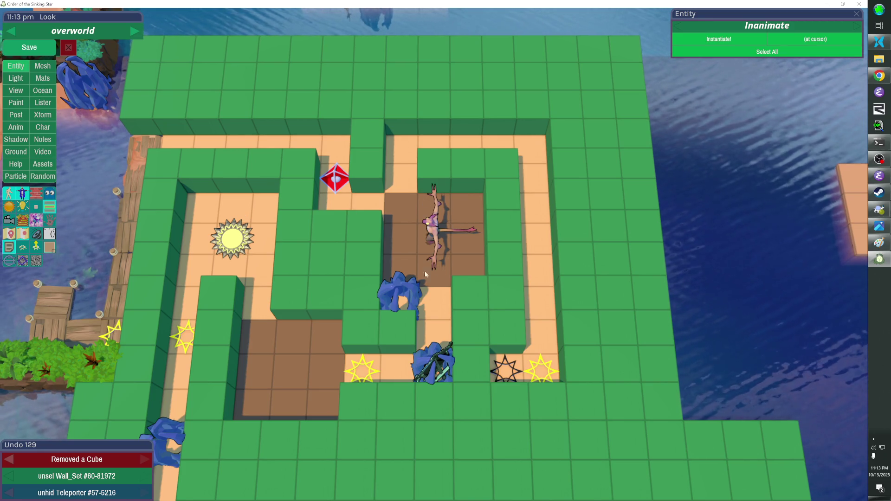
Put the cube row back, test removals with undo and redo, and fill the floor gap above the sun
mouse_move(207, 186)
mouse_down()
mouse_move(289, 192)
mouse_move(271, 215)
mouse_up()
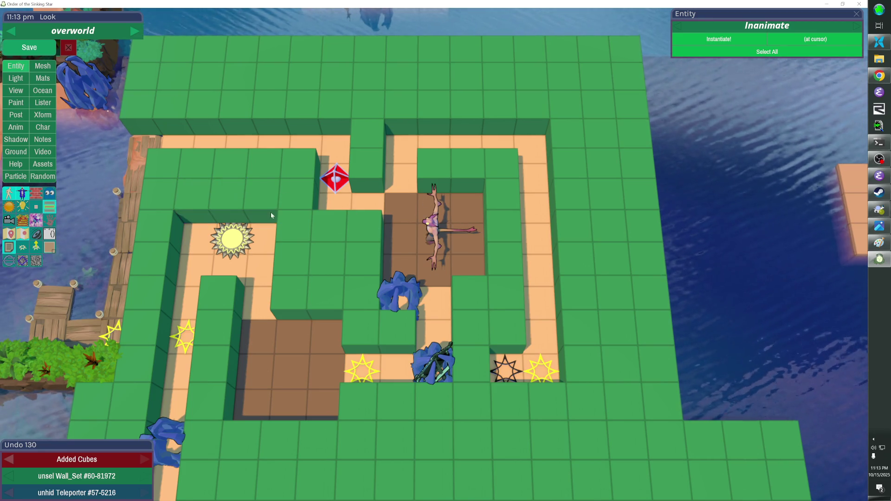
click(251, 194)
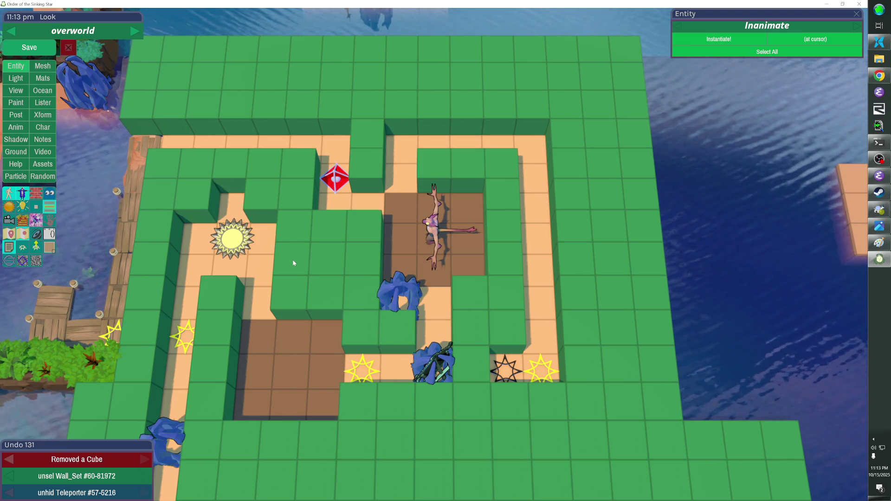
key(ctrl+z)
click(209, 212)
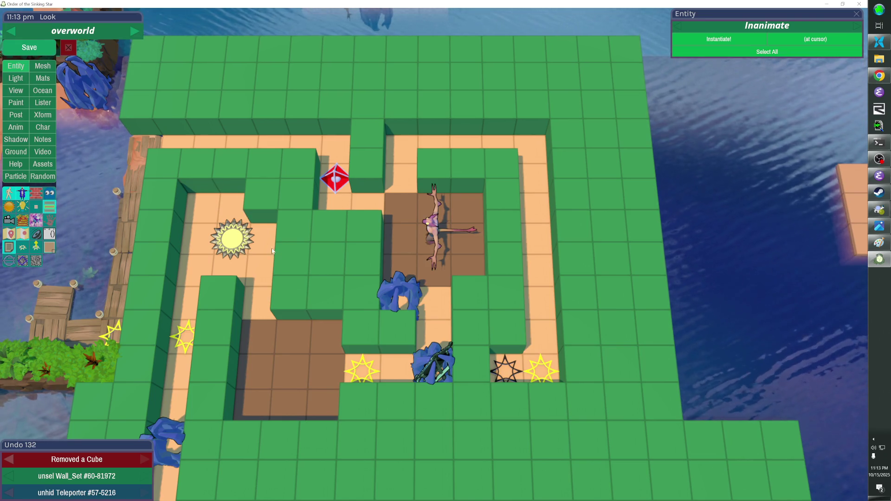
key(ctrl+z)
key(ctrl+y)
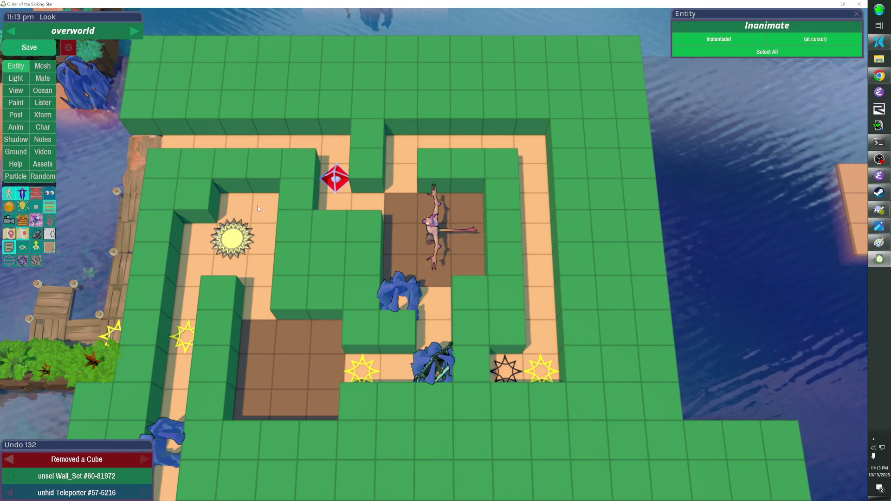
drag(236, 193, 241, 203)
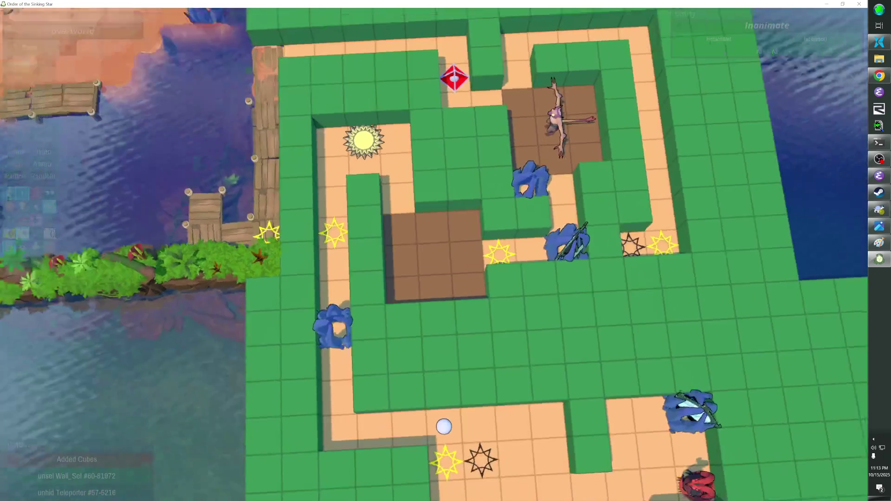
scroll(214, 177, down, 2)
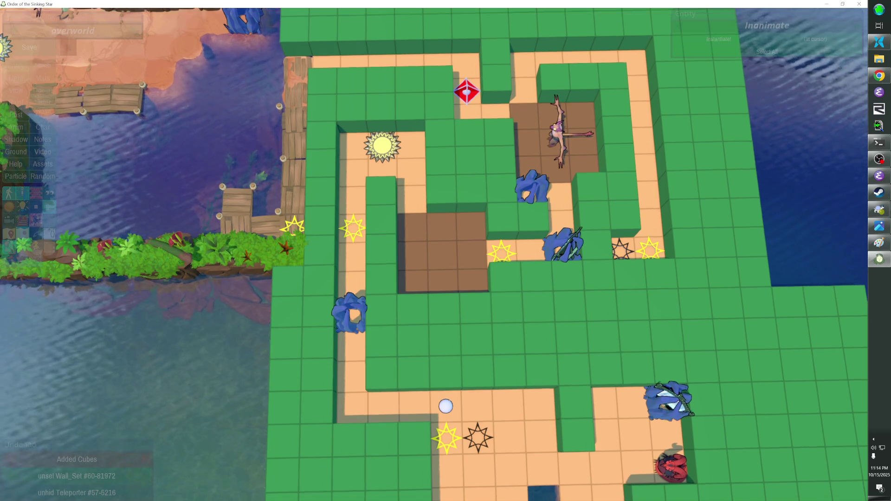
Frame the maze and turn the two wall cells above the sun tile into floor
key(w)
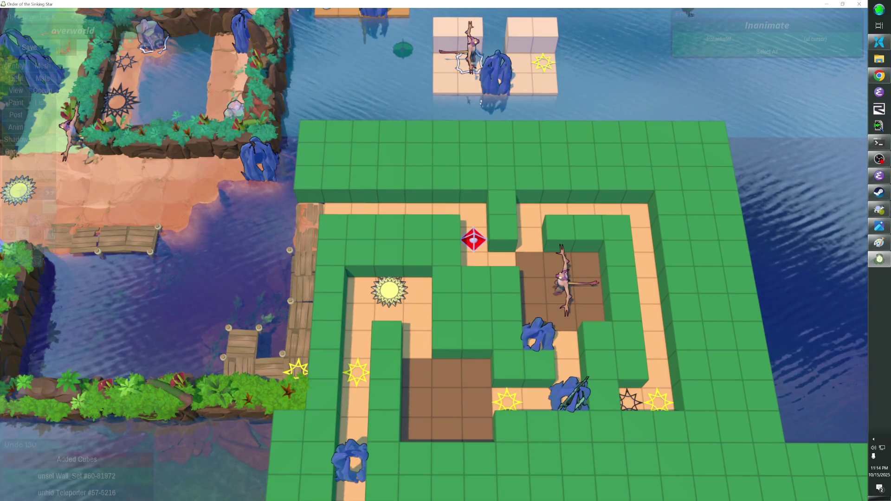
scroll(454, 236, up, 3)
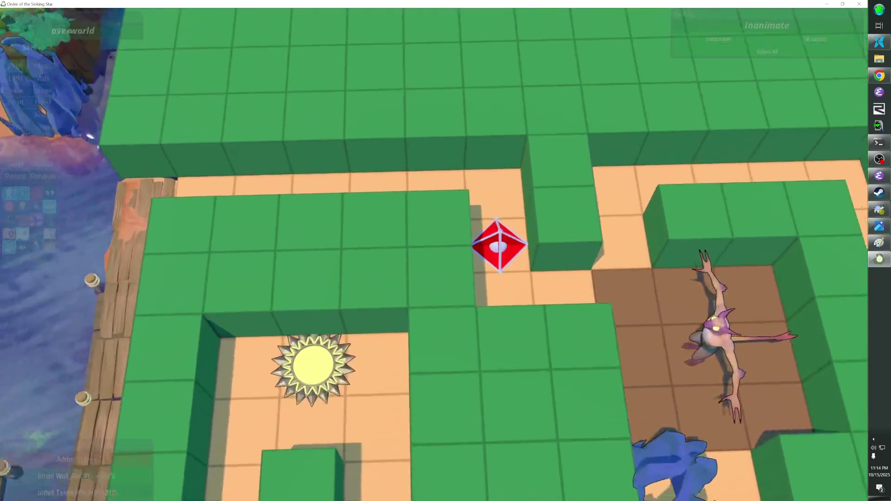
scroll(358, 184, down, 4)
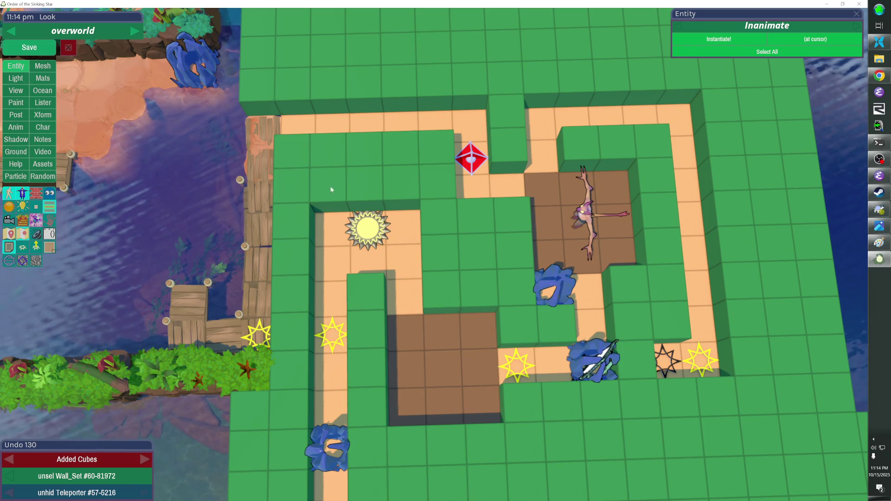
key(Right)
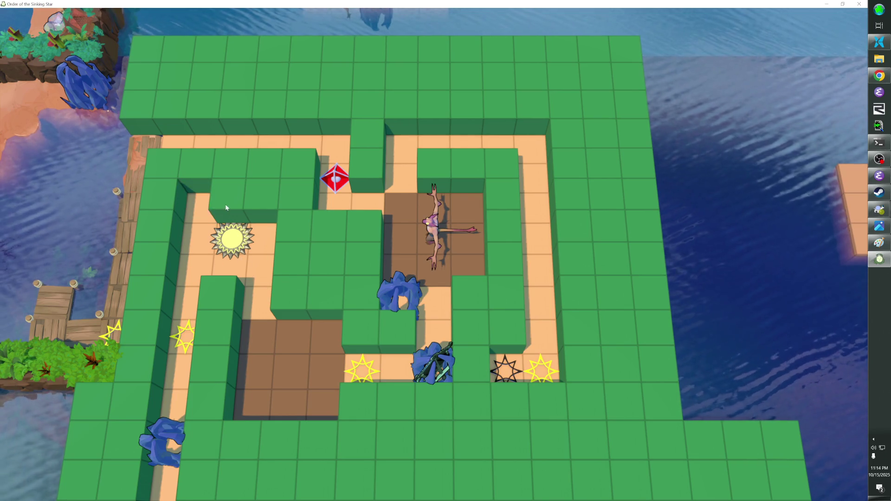
drag(226, 208, 263, 252)
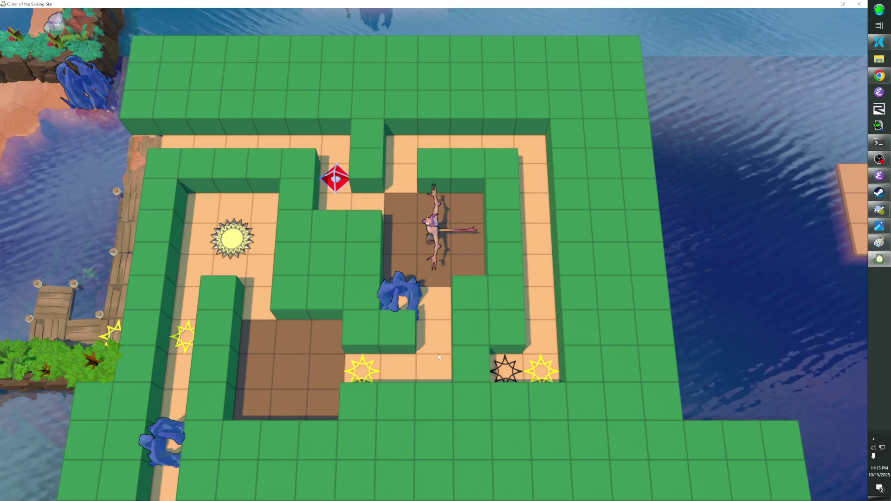
Flood the channel and star tile, set the white three-cube block into the water gap, enable use_tint_color_a
drag(438, 348, 426, 373)
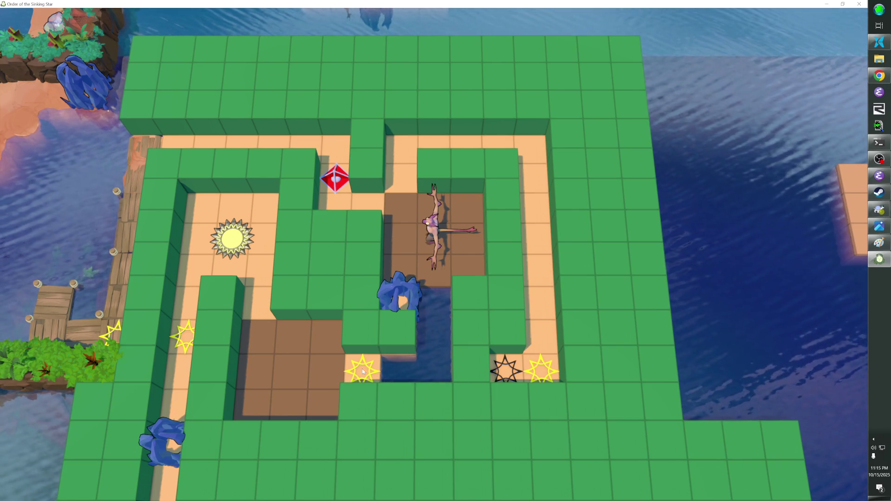
click(378, 370)
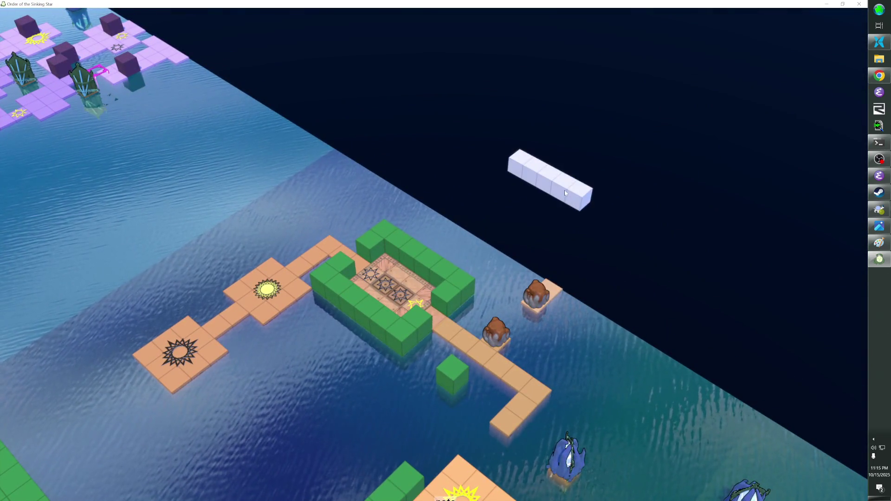
drag(553, 180, 158, 377)
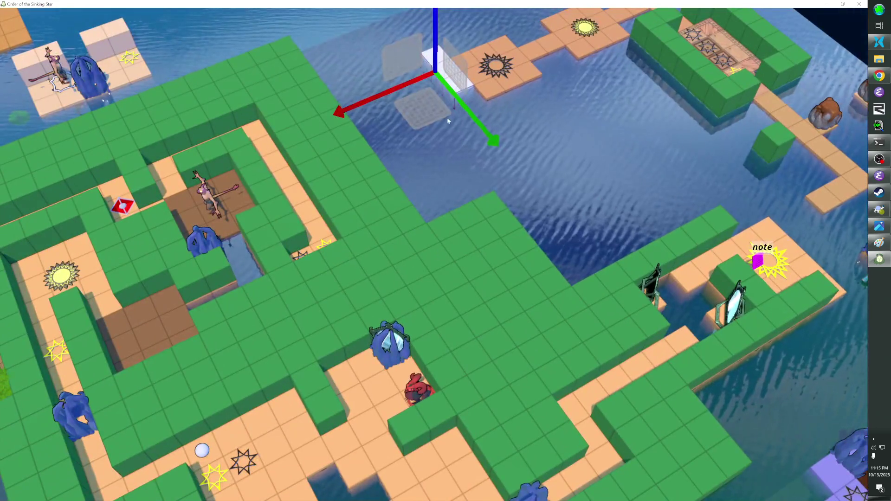
mouse_move(448, 121)
mouse_down()
mouse_move(362, 253)
mouse_move(233, 320)
mouse_up()
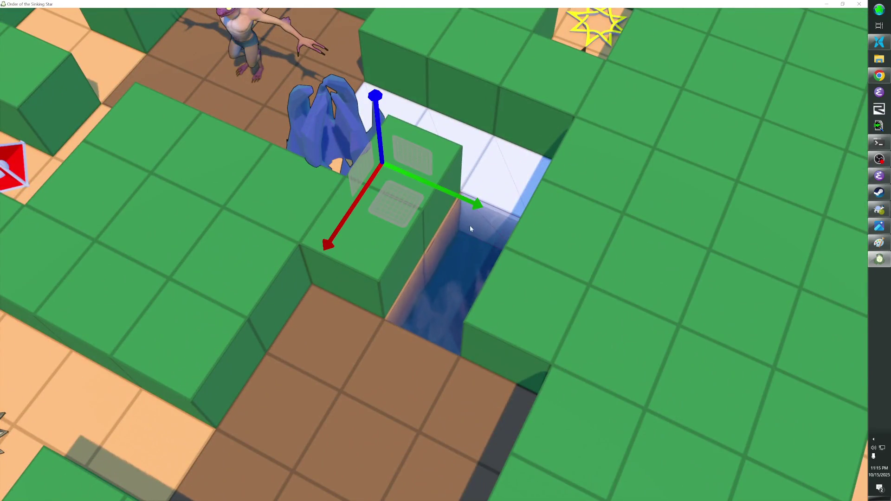
drag(469, 228, 416, 307)
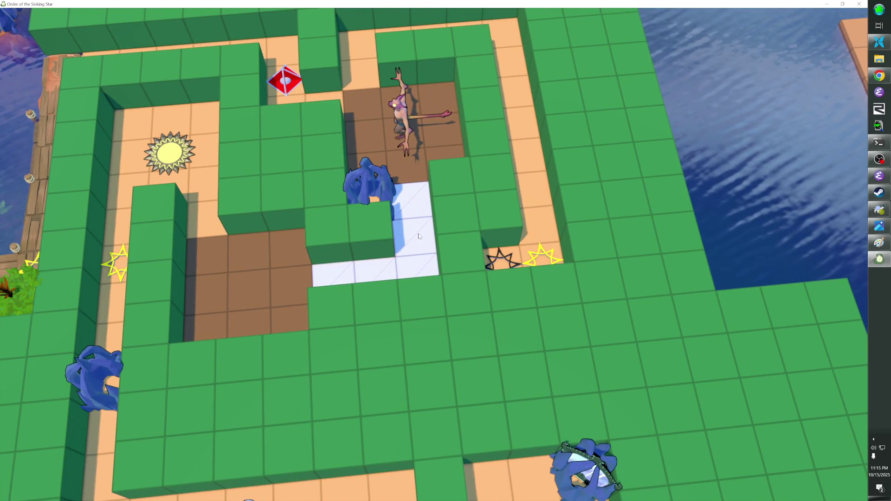
key(Tab)
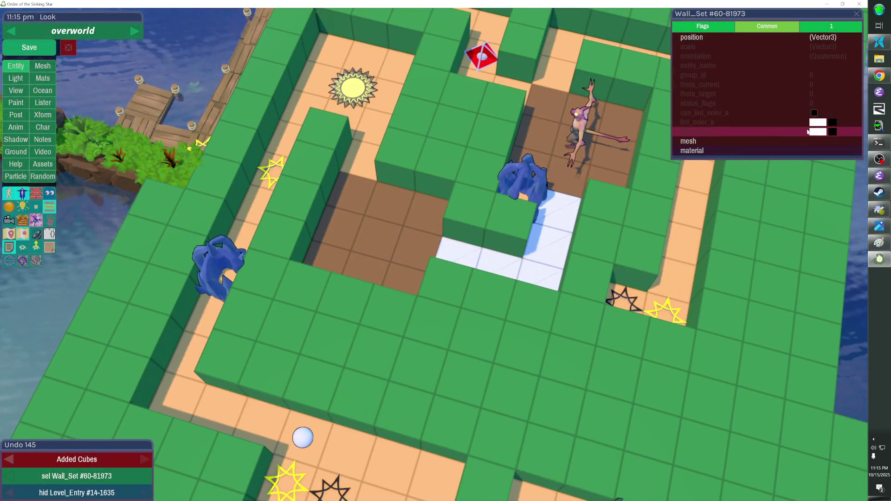
click(814, 112)
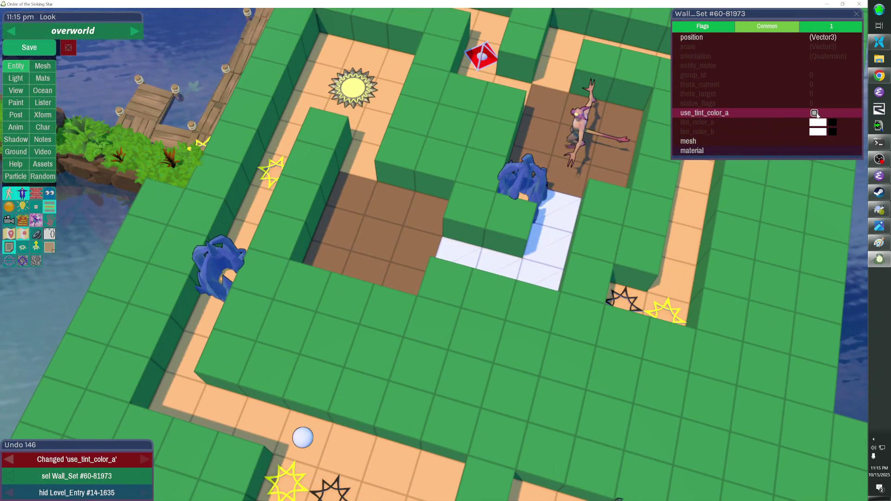
Set the white block's tint_color_a to a salmon red in the Color Picker
click(818, 122)
click(822, 388)
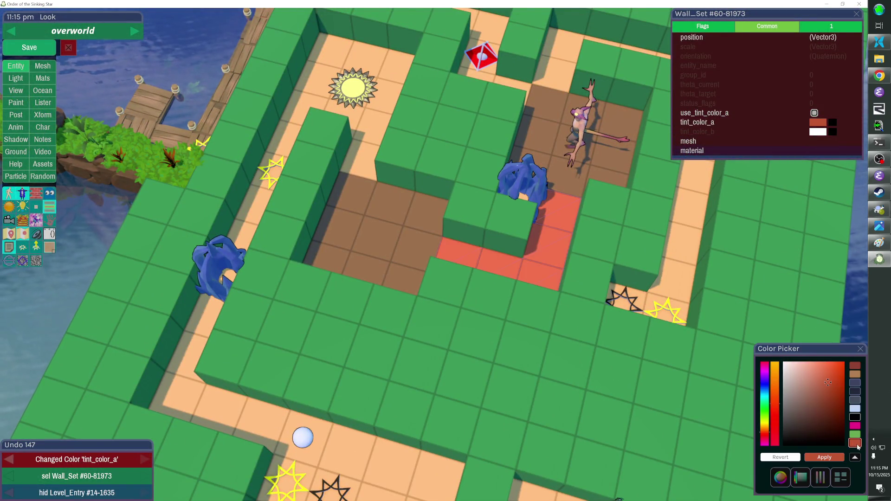
click(822, 372)
click(774, 389)
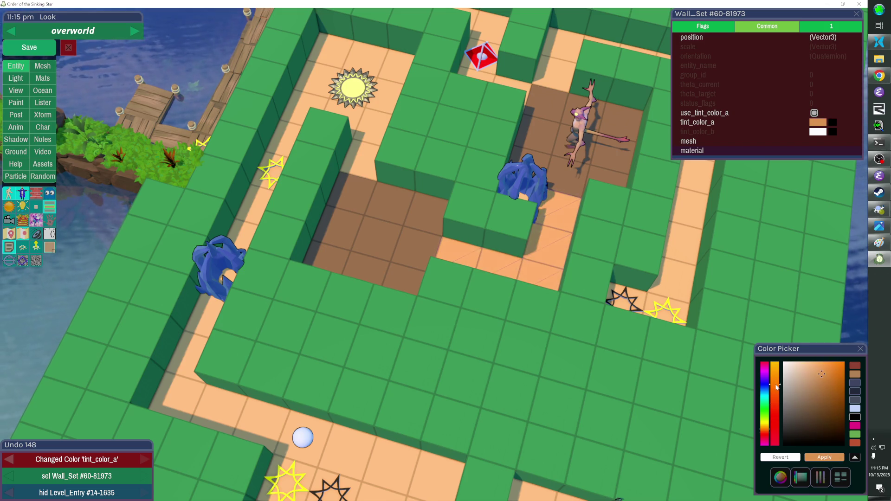
click(773, 399)
click(772, 404)
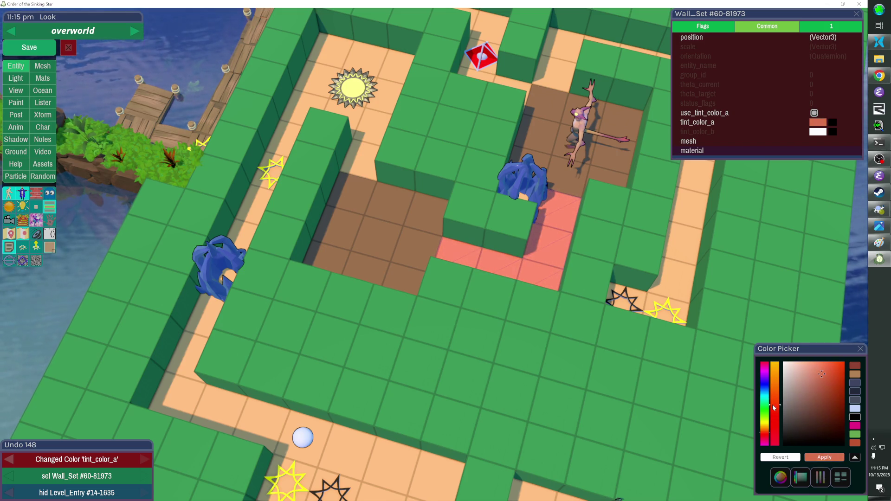
click(862, 349)
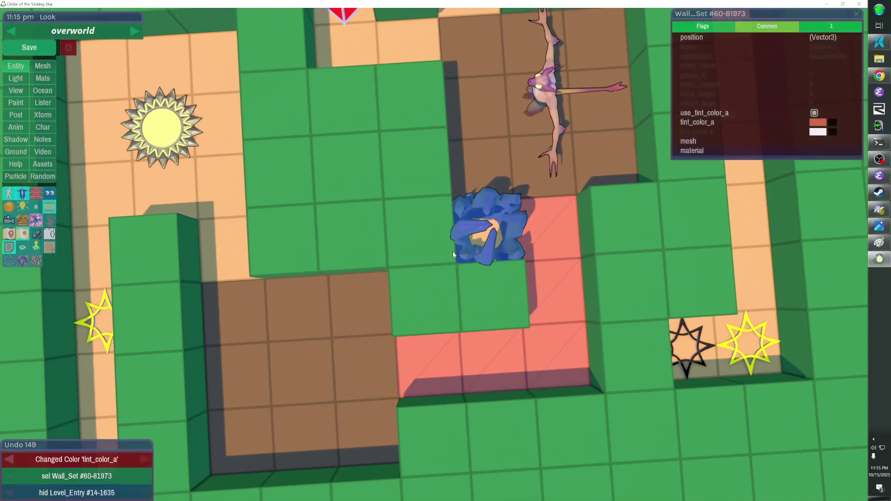
Hide the blue Freezer crystal and delete the cube beneath it
key(Escape)
key(h)
key(Delete)
scroll(515, 226, down, 5)
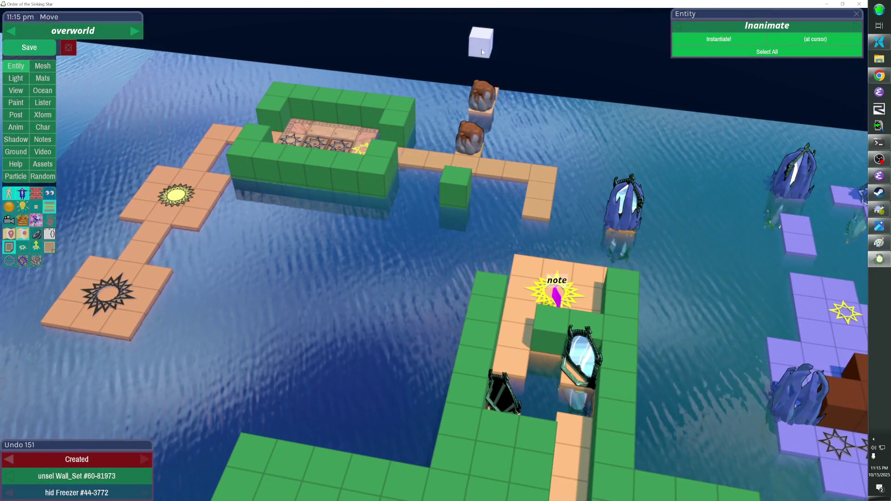
Move the leftover white Wall_Set cube down into the maze beside the salmon tiles
click(482, 58)
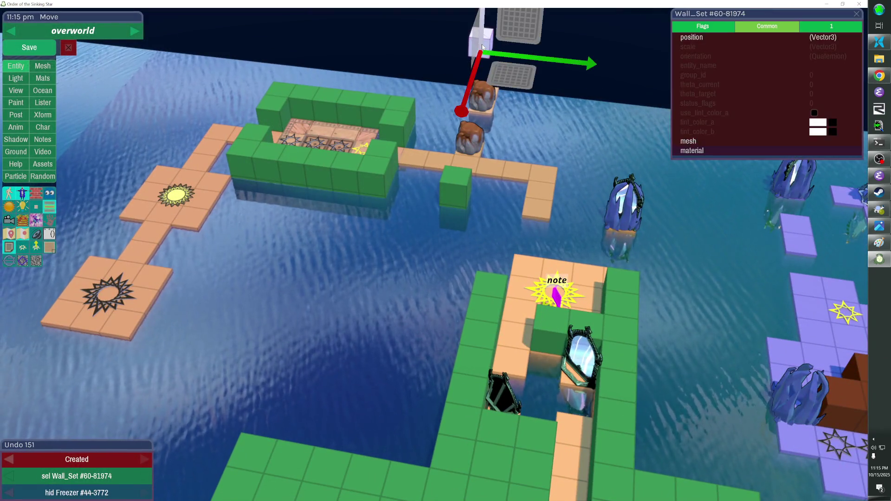
drag(482, 58, 417, 159)
scroll(376, 349, up, 5)
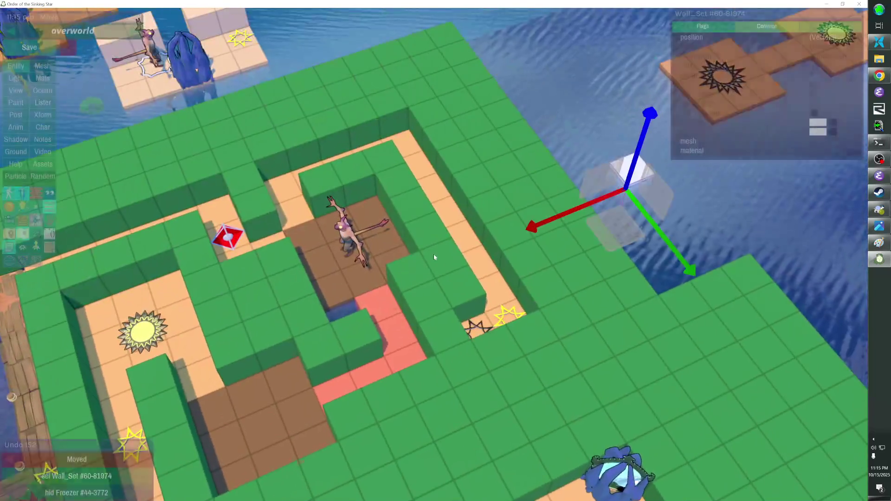
scroll(376, 349, up, 5)
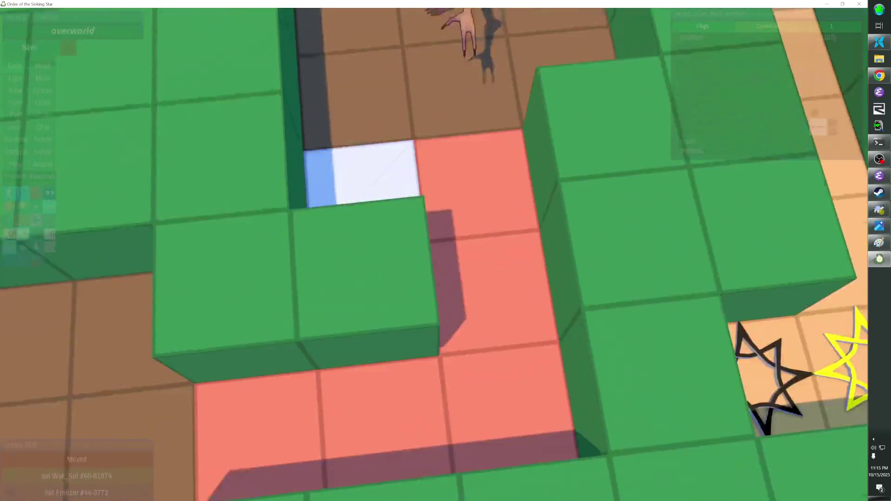
scroll(459, 140, down, 5)
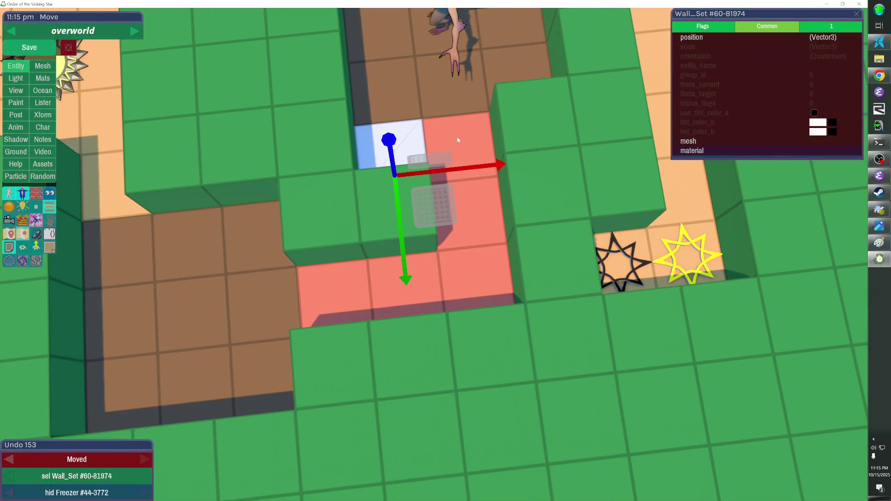
Enable use_tint_color_a on the cube and give it a dark grey-green tint
click(814, 113)
click(816, 124)
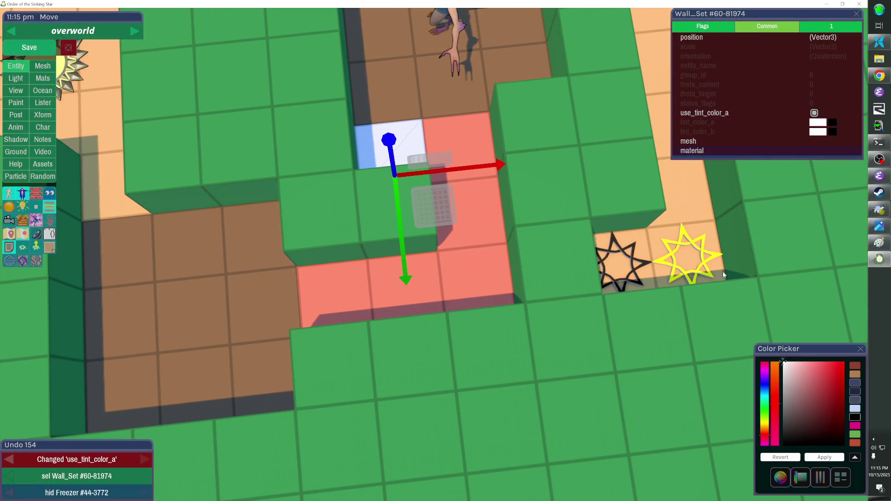
click(765, 414)
mouse_move(806, 377)
mouse_down()
mouse_move(792, 402)
mouse_move(798, 418)
mouse_up()
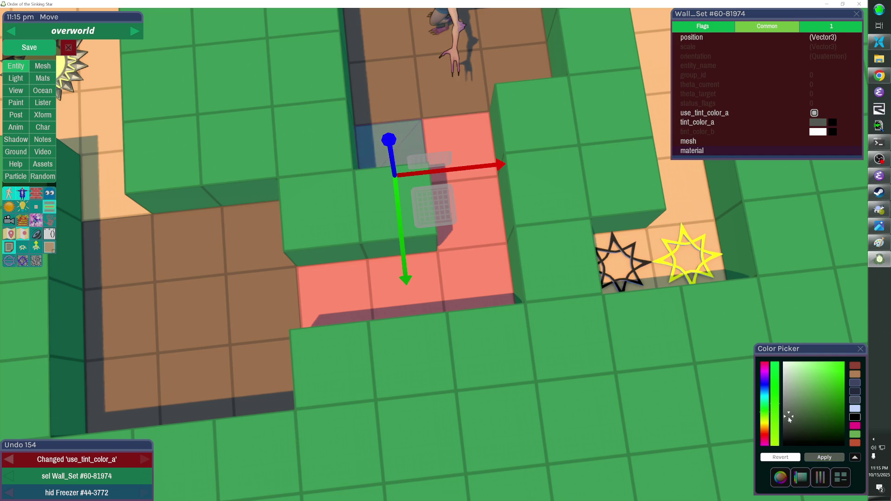
drag(796, 419, 795, 419)
key(Escape)
scroll(691, 289, down, 5)
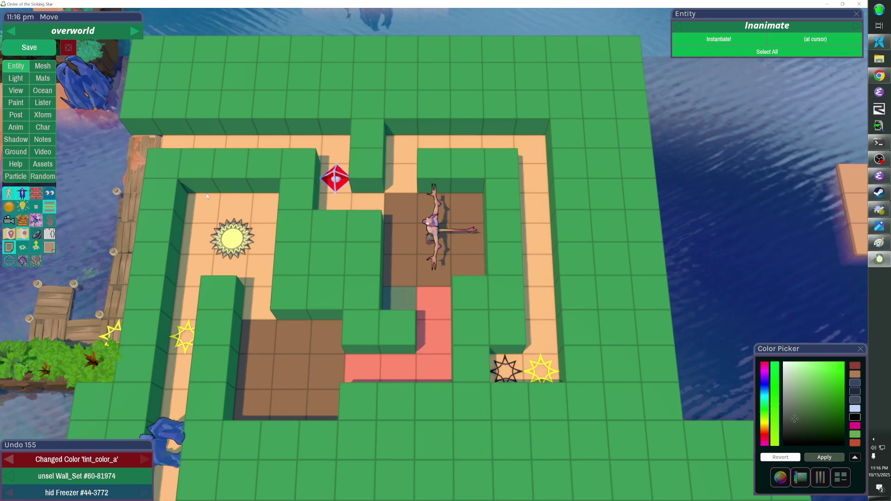
Unhide the four hidden crystals and save the overworld level
key(alt+h)
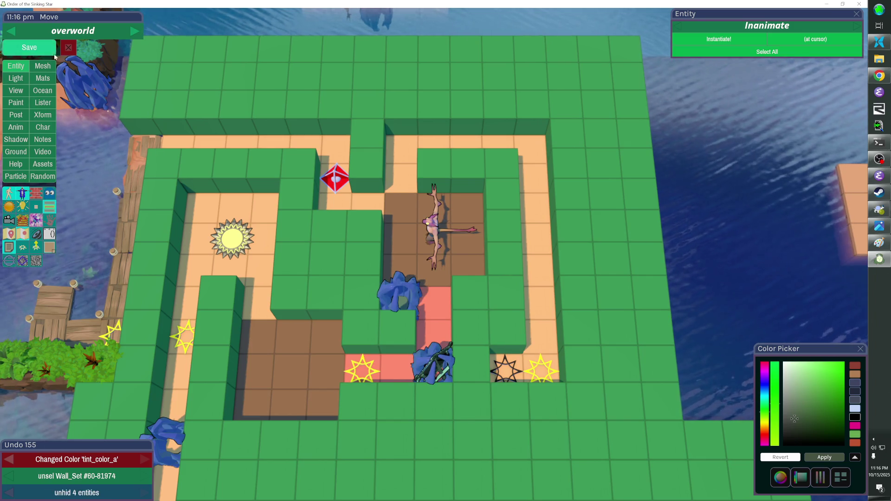
key(ctrl+s)
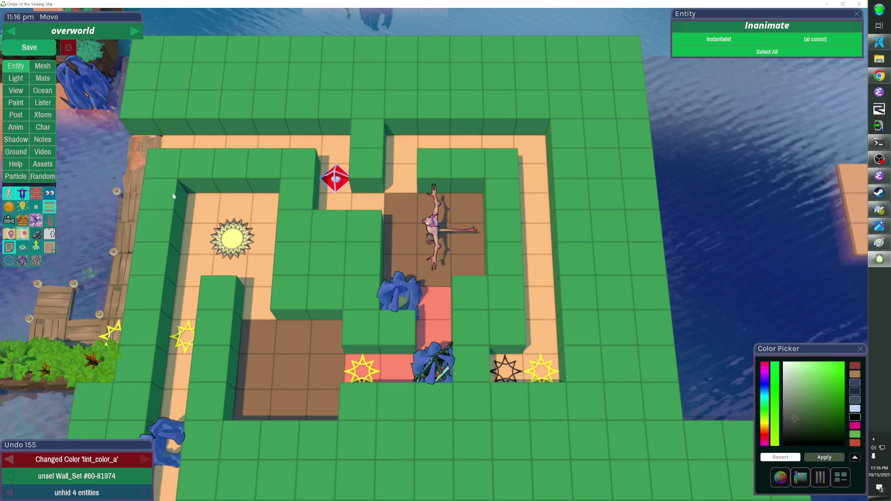
click(47, 45)
Review the level with panels hidden, save again, and bring up overworld_dots.png in Paint
key(Escape)
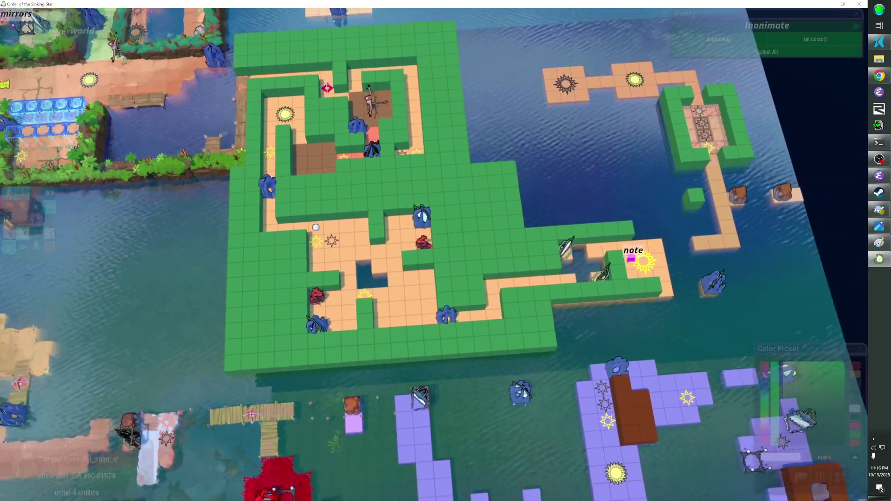
key(ctrl+s)
key(alt+Tab)
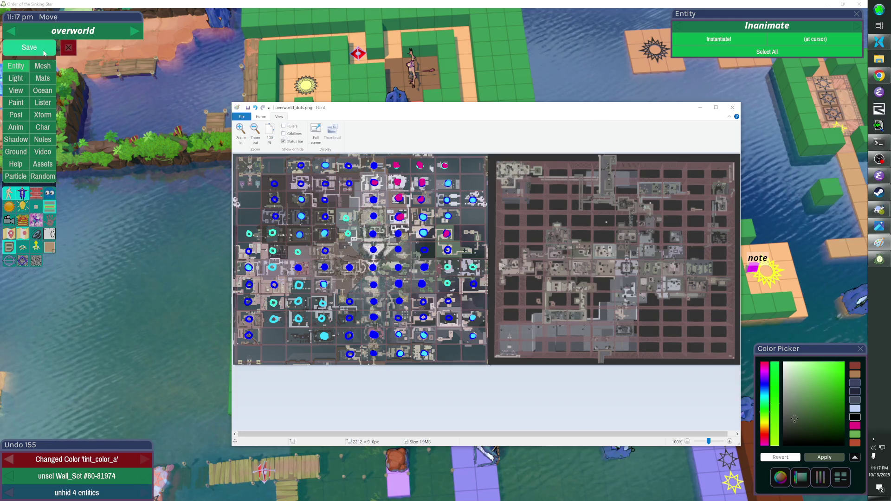
Save the level once more, inspect overworld_dots.png in Paint, then return to the game
click(29, 47)
key(alt+Tab)
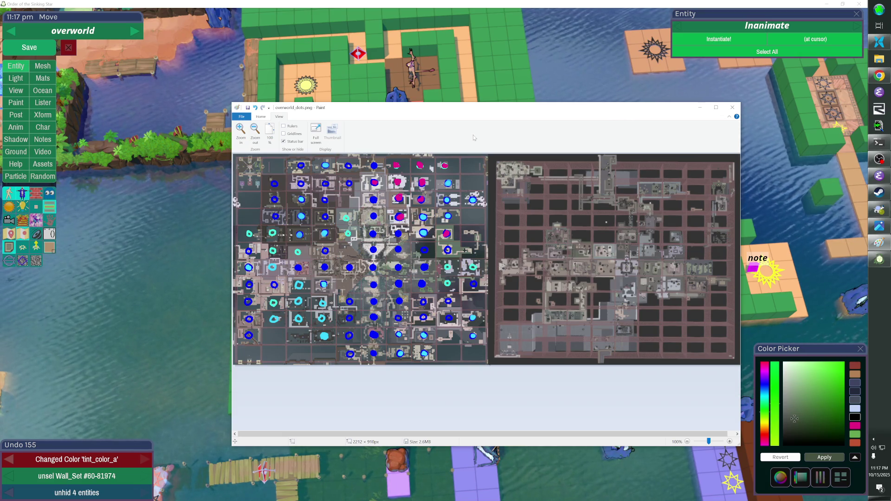
key(alt+Tab)
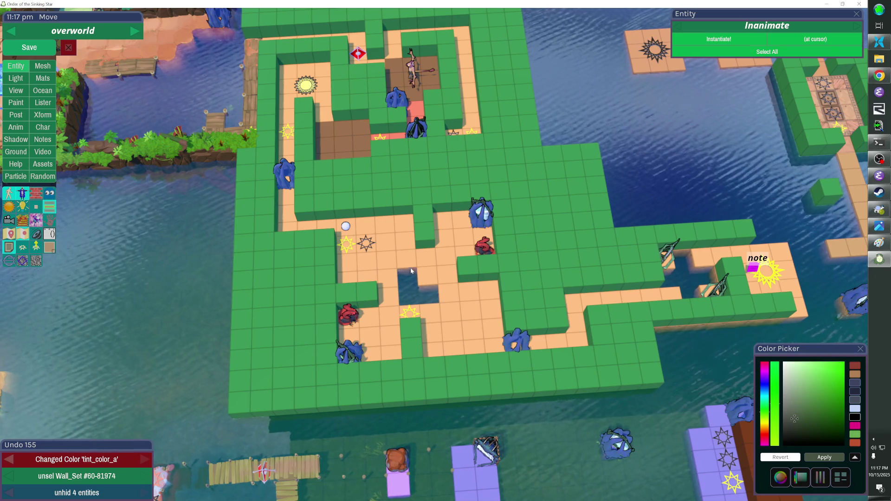
Show the region boundary grid and pan across the overworld to the note area
key(g)
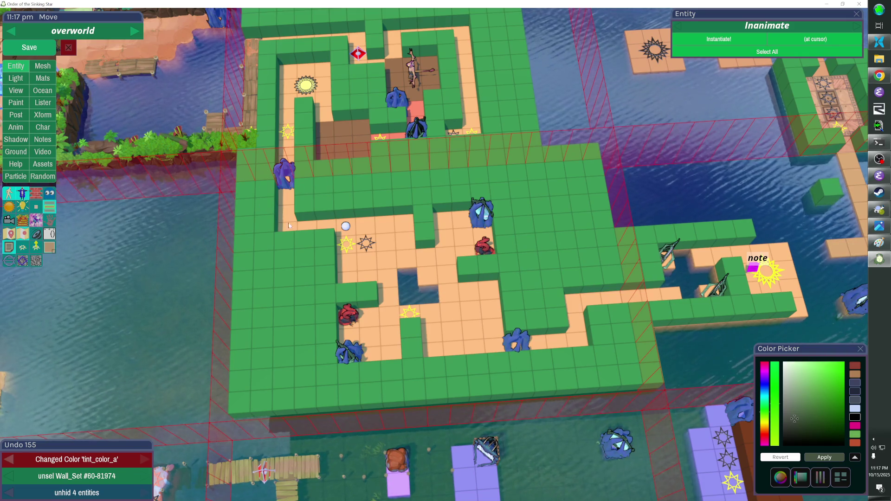
key(d)
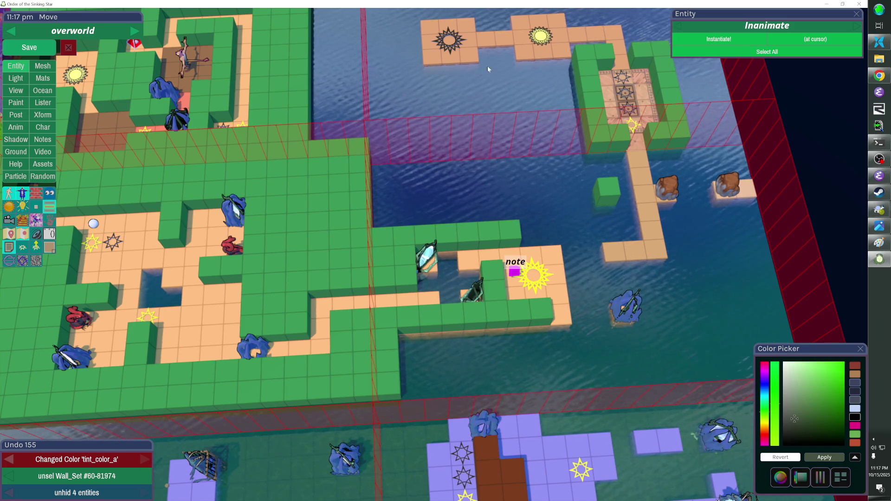
scroll(487, 66, down, 3)
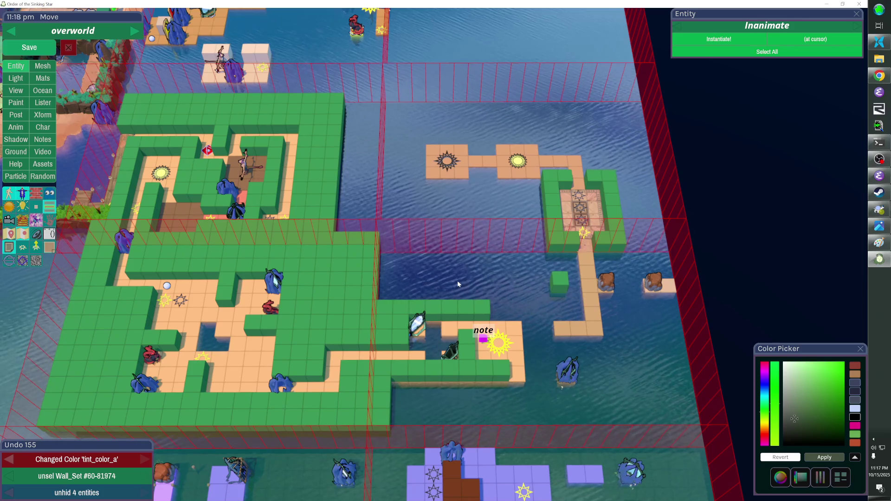
drag(455, 282, 406, 180)
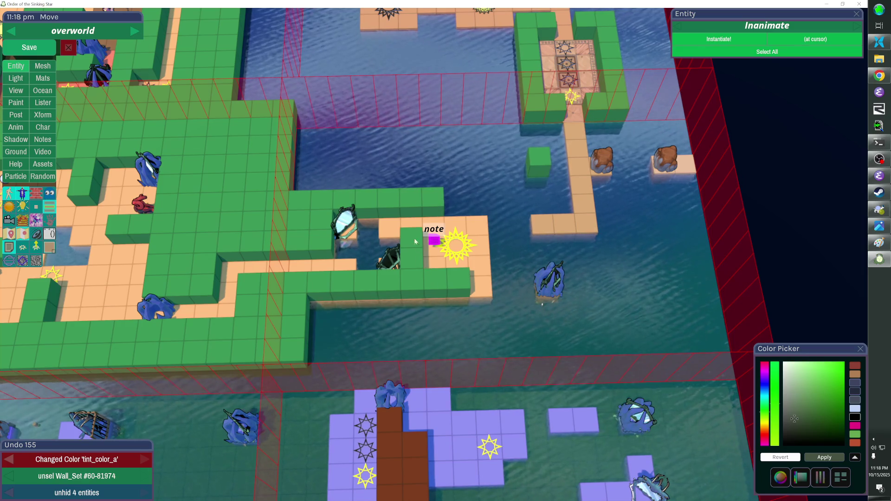
scroll(427, 259, down, 5)
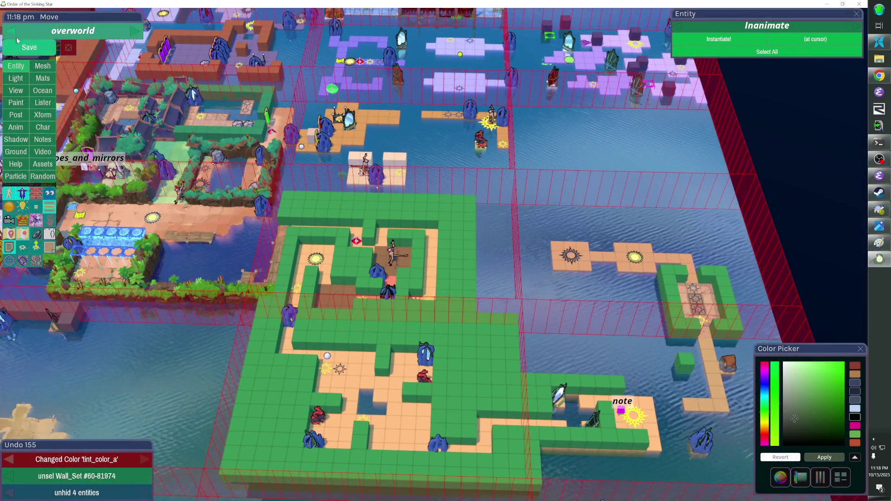
Save the overworld level edits, quit the game, and view the command-prompt log
key(ctrl+s)
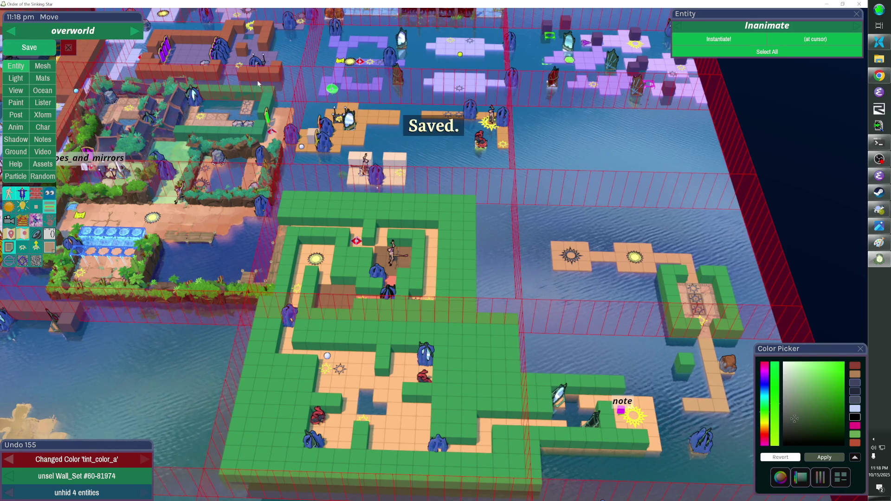
key(alt+F4)
click(753, 112)
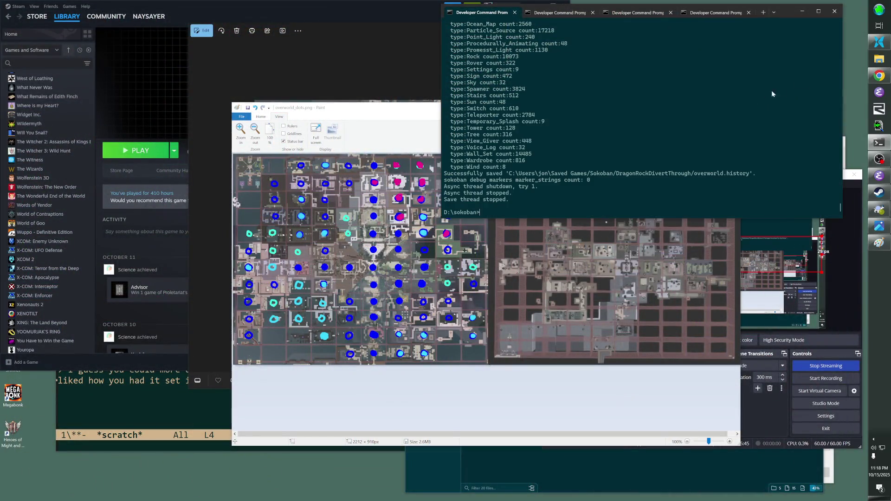
Open the sokoban folder in the file manager and run SVN Update on it
click(878, 43)
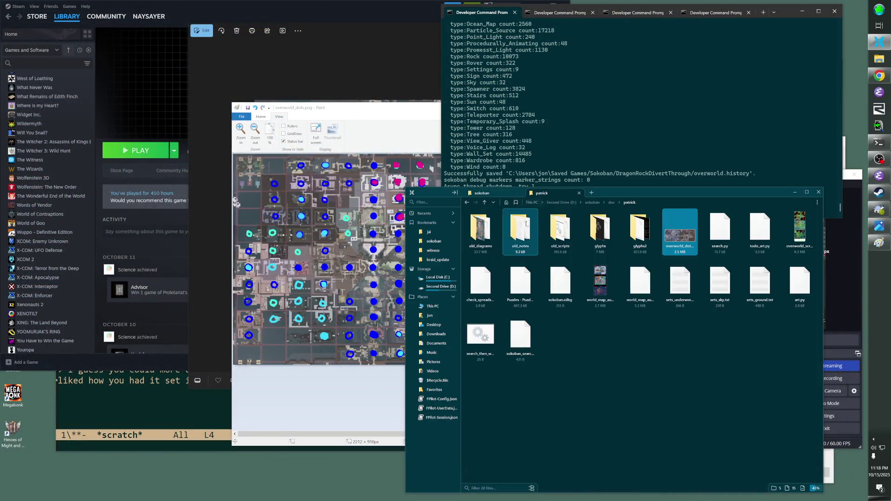
click(436, 242)
right_click(439, 242)
click(478, 361)
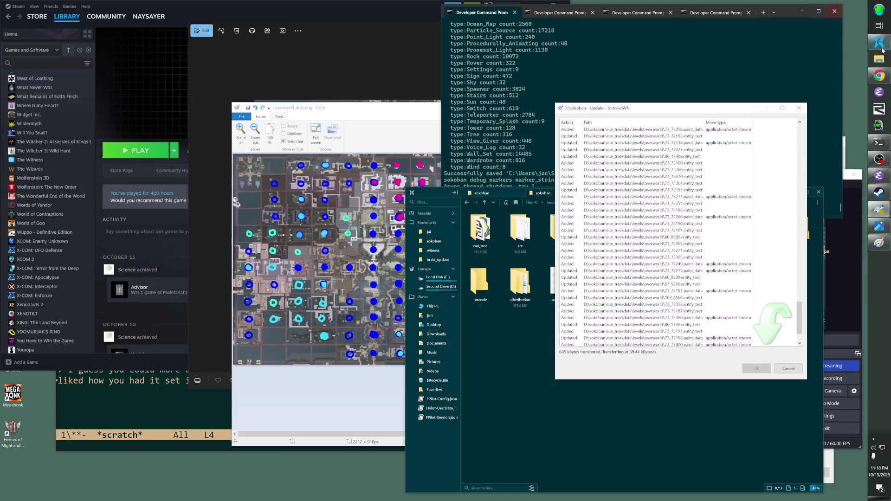
click(462, 235)
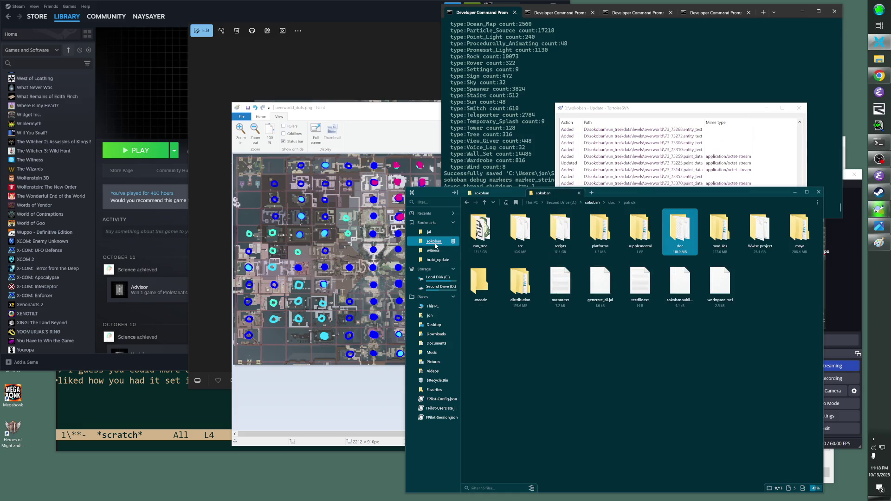
right_click(435, 246)
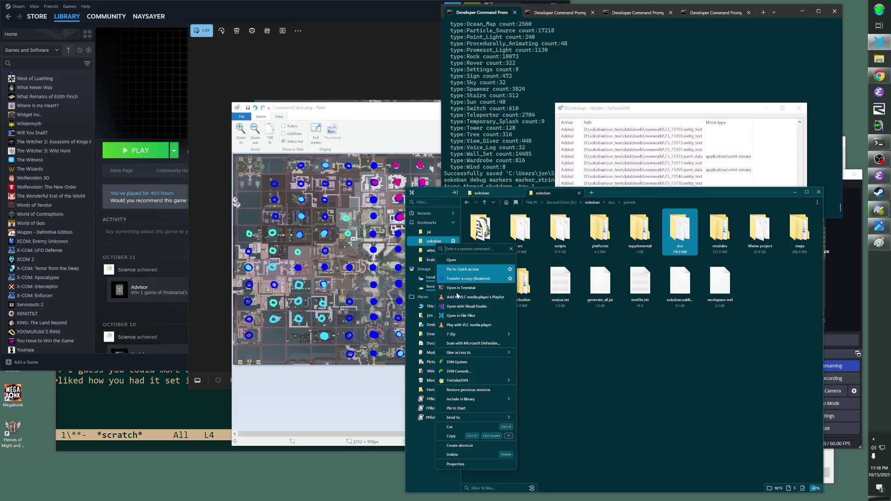
click(487, 390)
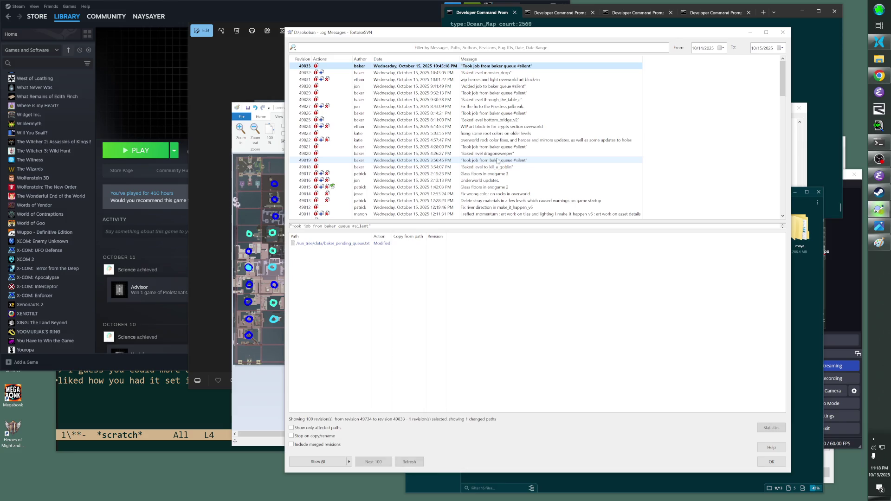
click(407, 82)
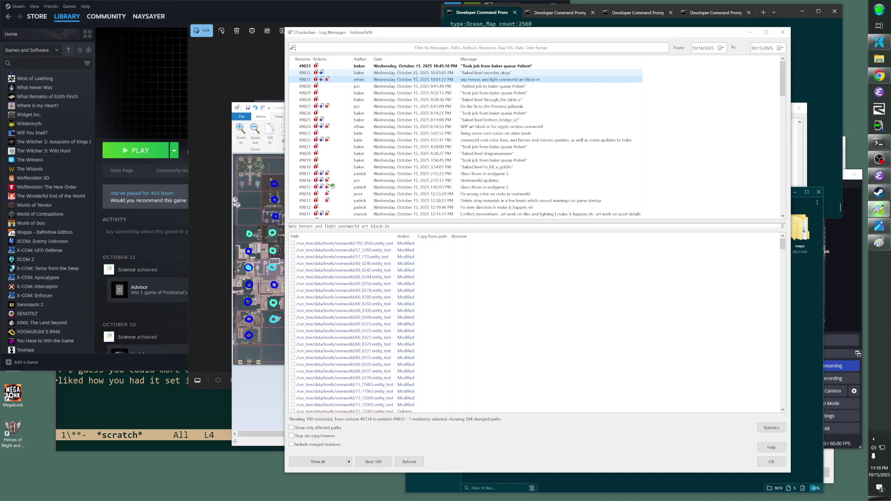
click(781, 35)
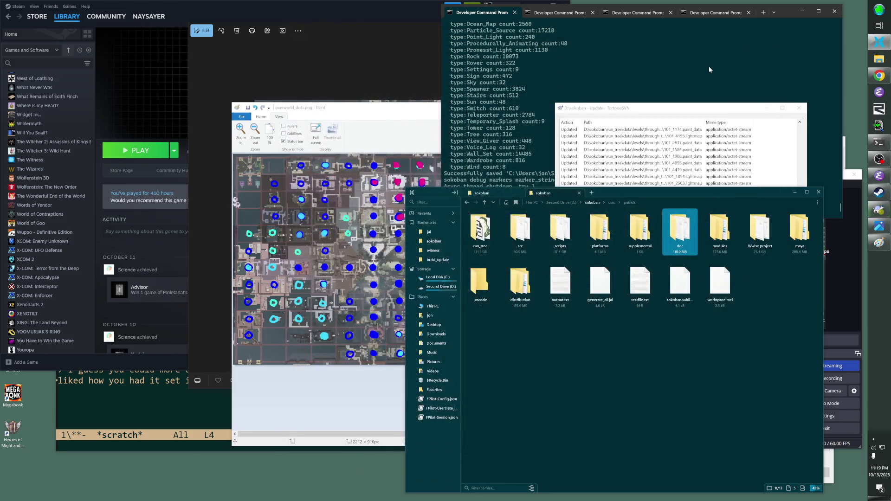
Let the sokoban update finish at revision 49833 and dismiss the update report
click(721, 113)
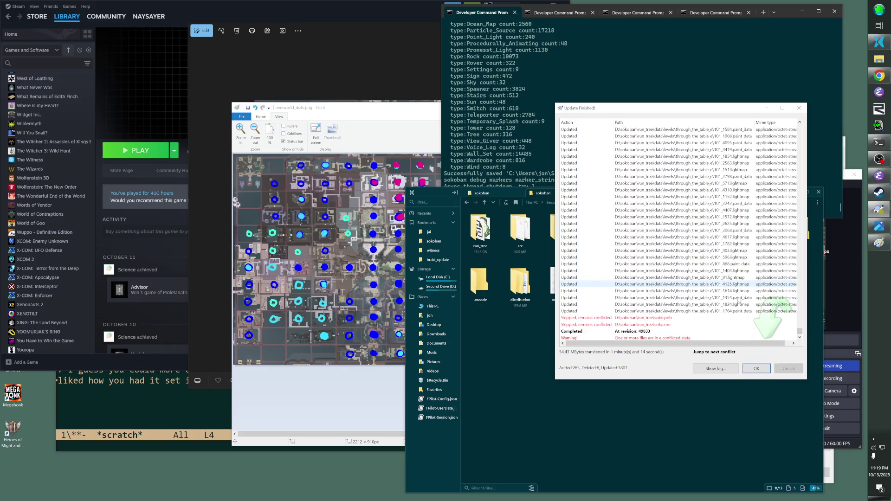
click(757, 368)
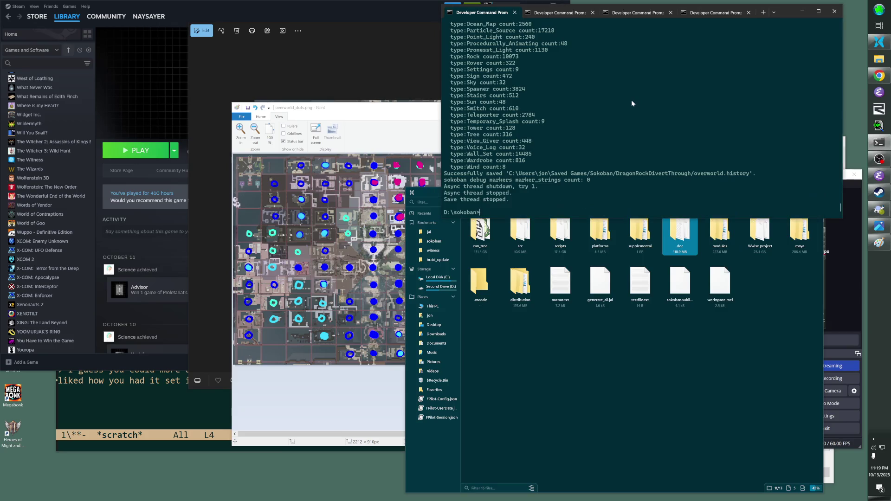
key(Tab)
Launch the updated game build and try the console command select 101-2234
key(Return)
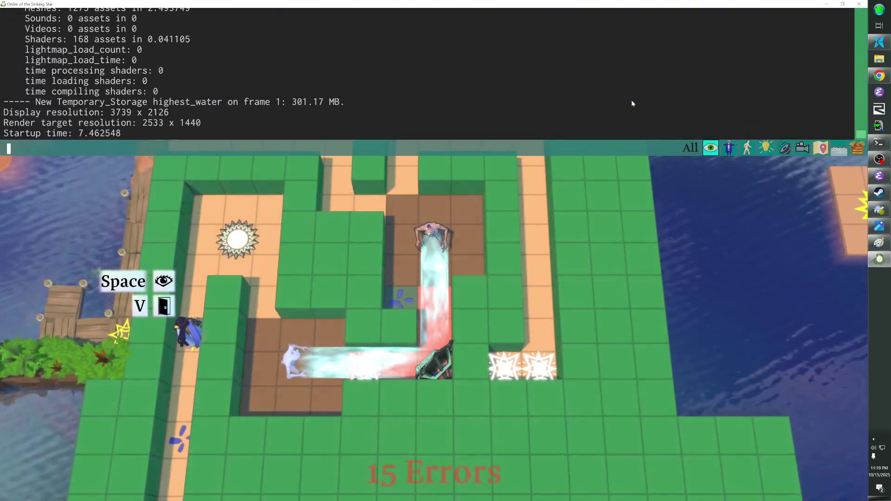
text(1-2234)
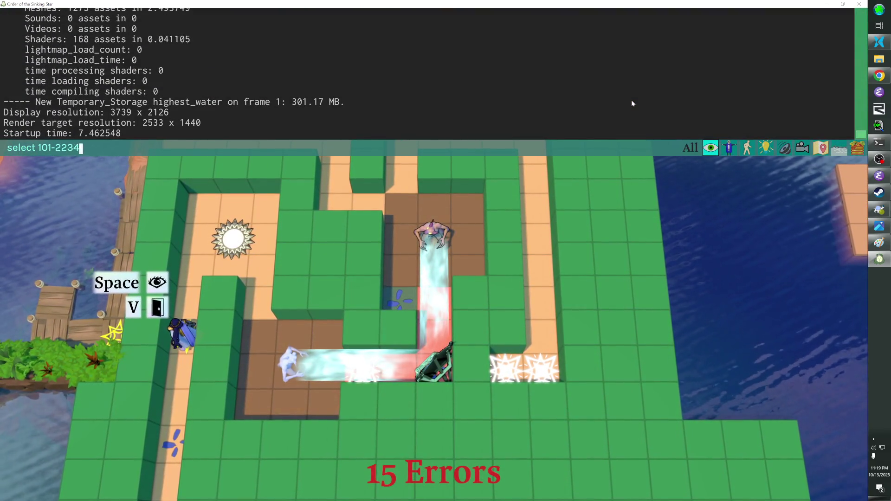
key(Return)
key(grave)
Toggle the game into its level editor, closing the developer console
key(grave)
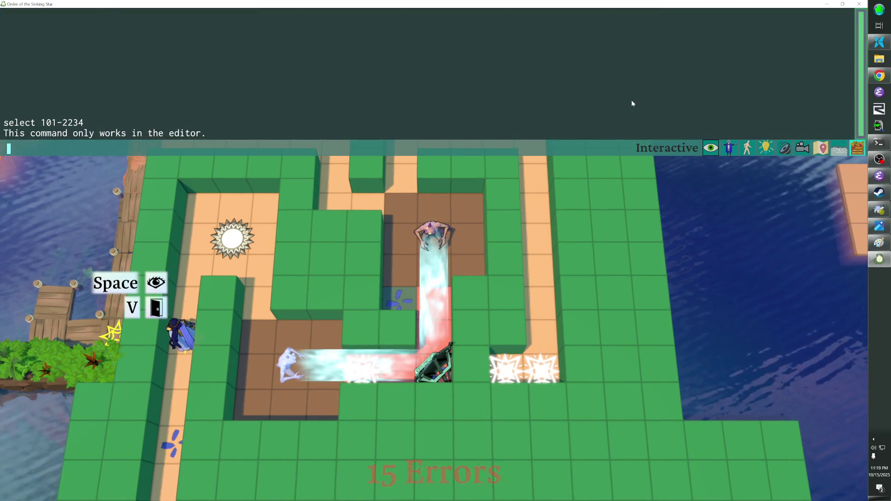
key(grave)
key(F1)
key(grave)
key(grave)
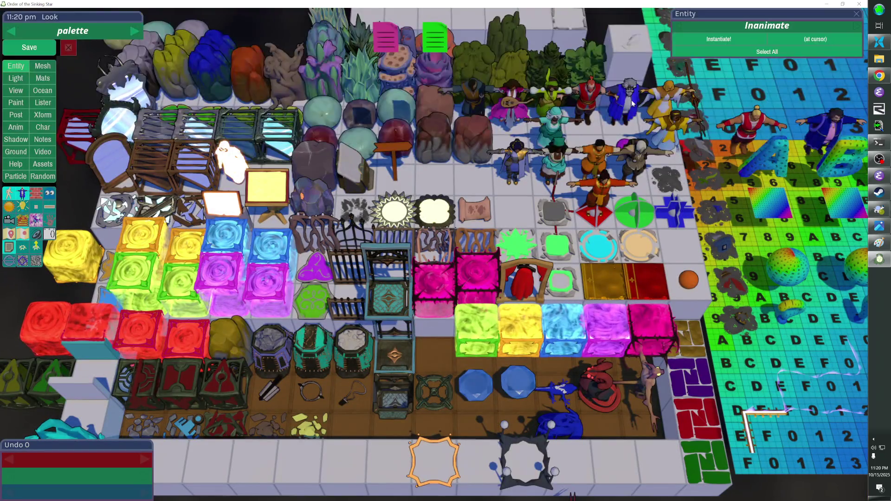
key(grave)
Load the overworld scene, jump to object 101-2234, and pull back over the beaming_objects courtyard
key(Up)
key(Return)
key(grave)
key(F1)
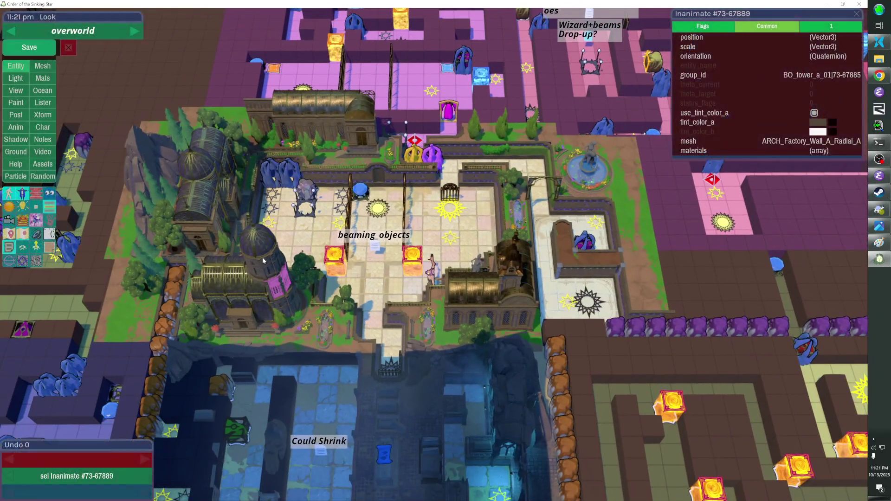
key(super+shift+s)
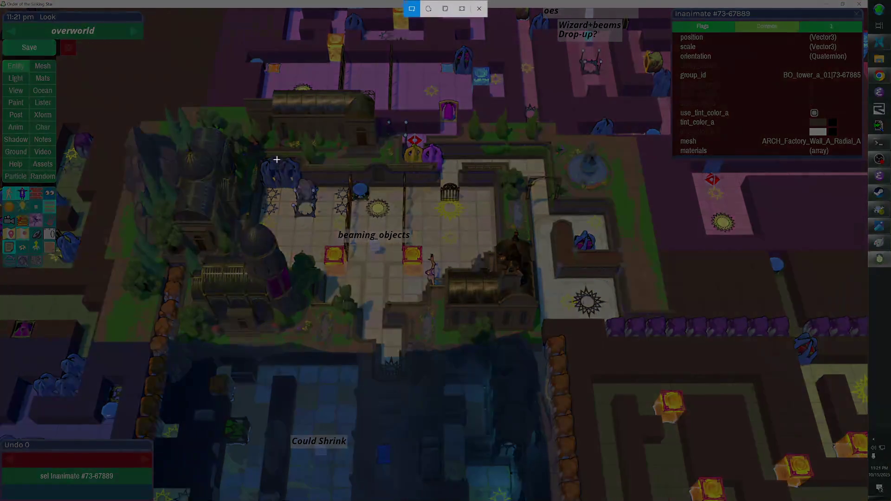
Screenshot the courtyard region, then close the finished TortoiseSVN commit window
mouse_move(272, 130)
mouse_down()
mouse_move(543, 292)
mouse_move(593, 347)
mouse_move(620, 349)
mouse_up()
key(alt+Tab)
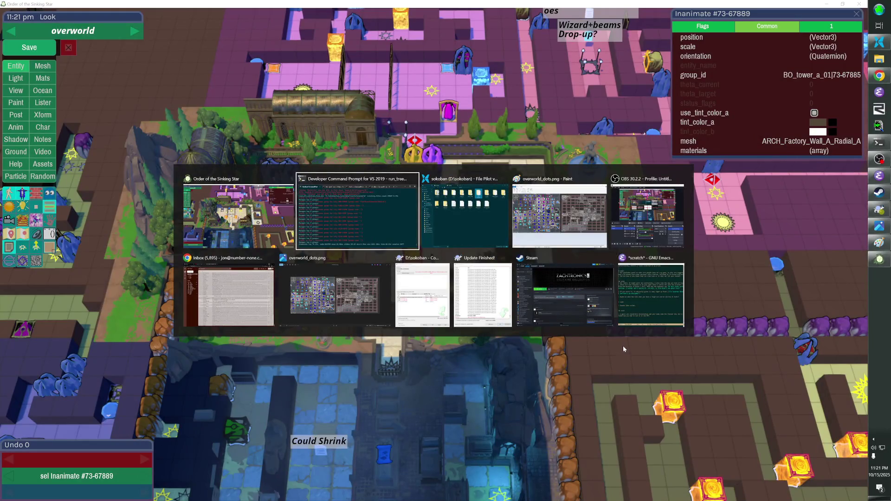
key(alt+Tab)
key(alt+Tab)
key(alt+Tab)
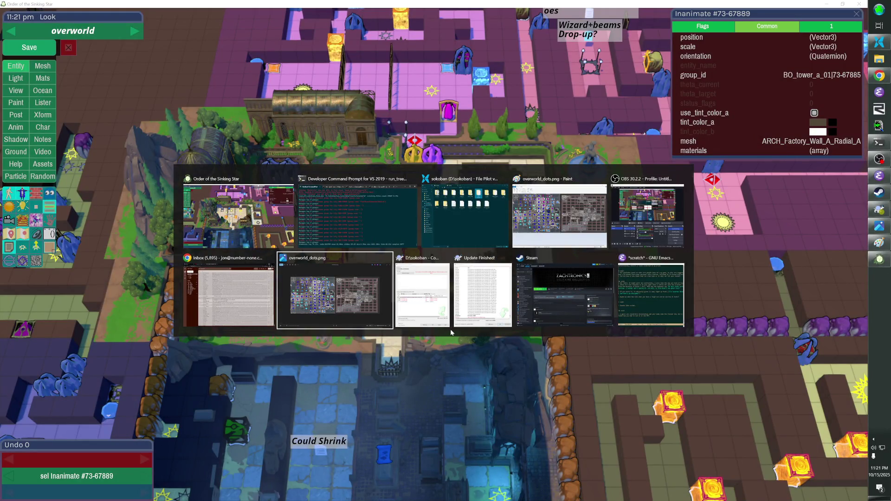
key(alt+Tab)
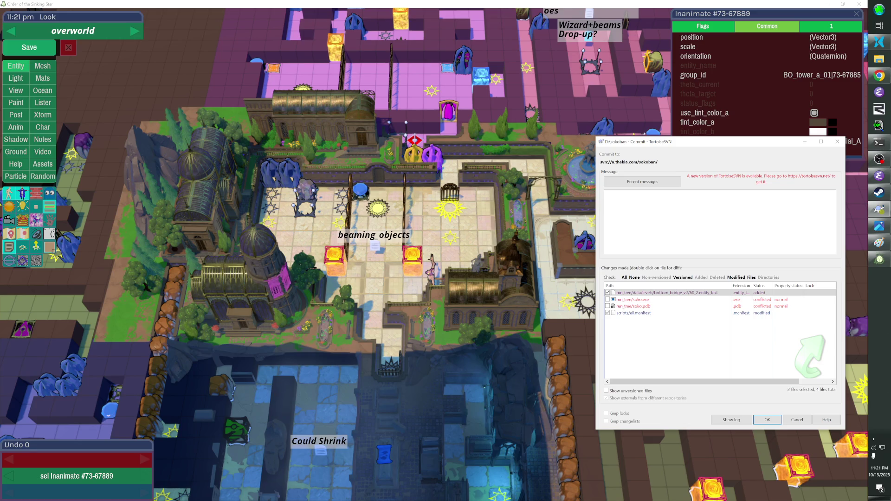
click(801, 420)
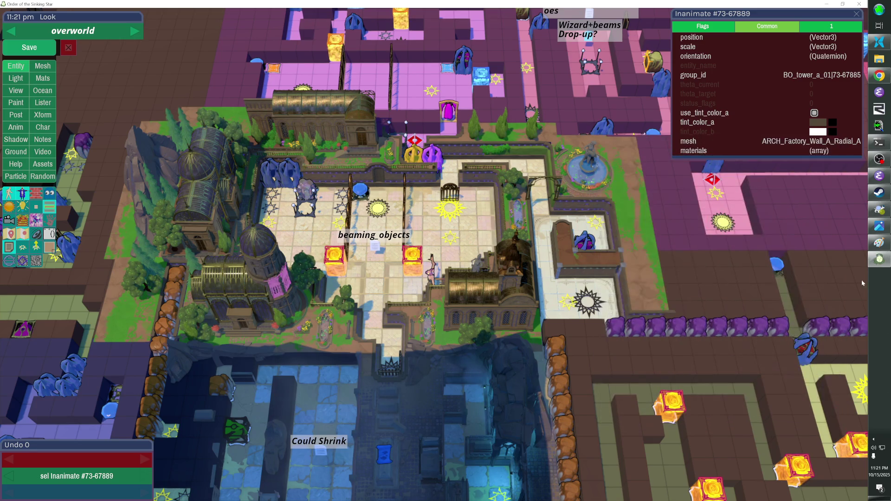
click(880, 159)
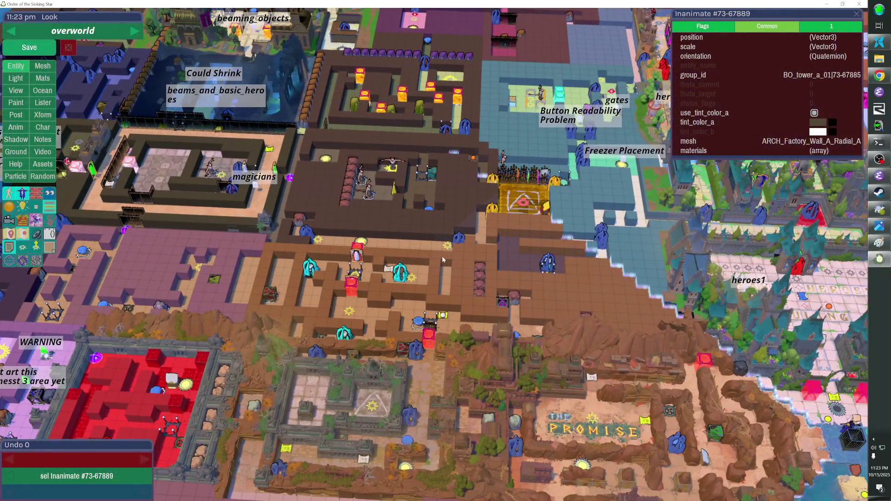
Close the game, start the first.jai release build with final_shaders, and view overworld_dots.png
key(alt+F4)
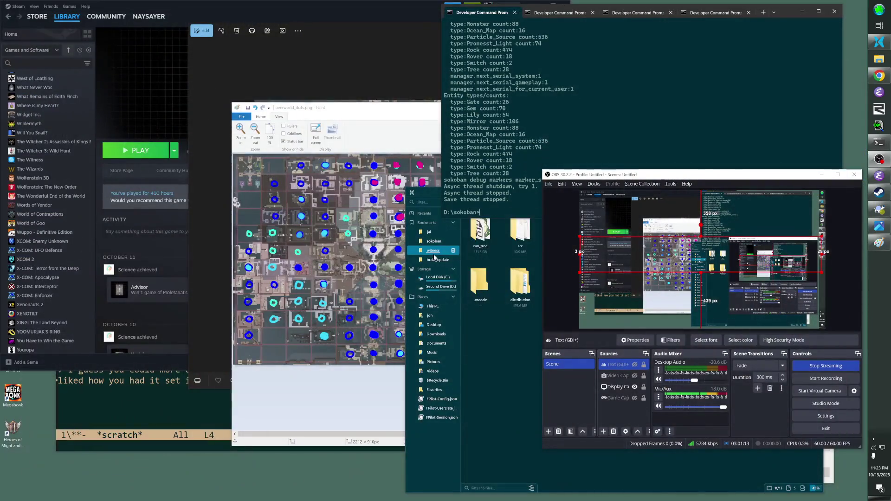
click(519, 121)
key(Up)
key(Up)
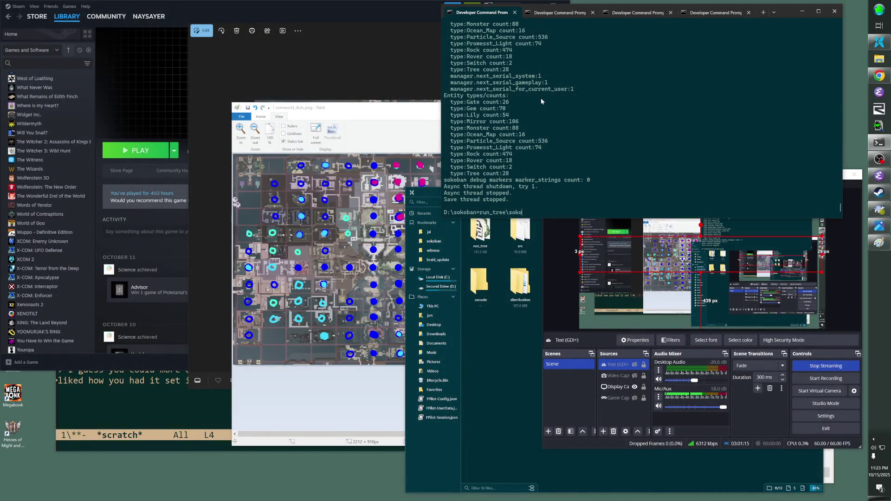
key(Return)
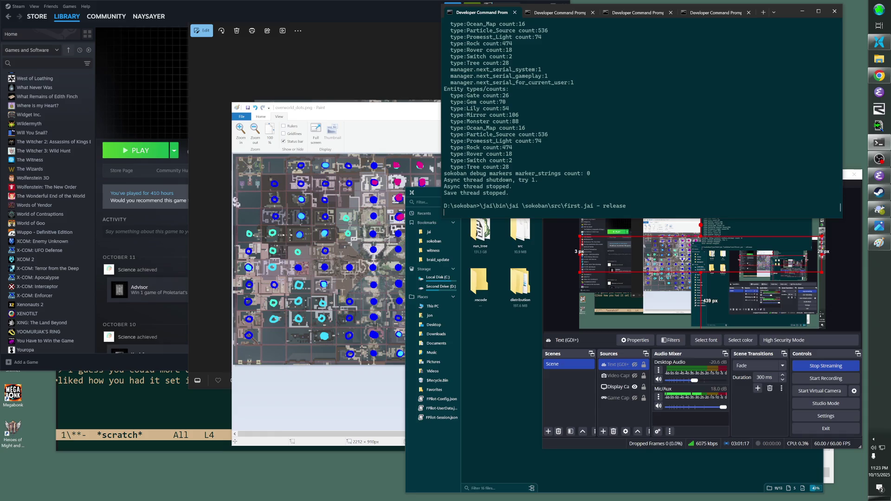
key(ctrl+c)
key(Up)
text(inal_shaders)
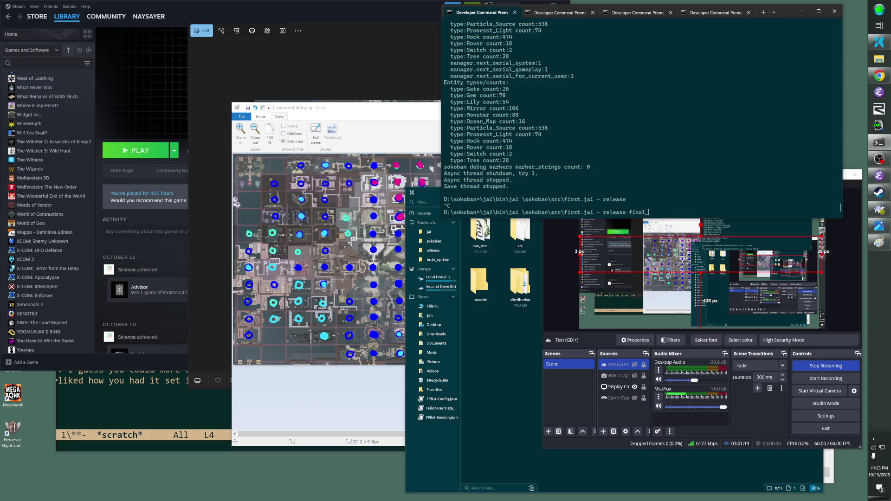
key(Return)
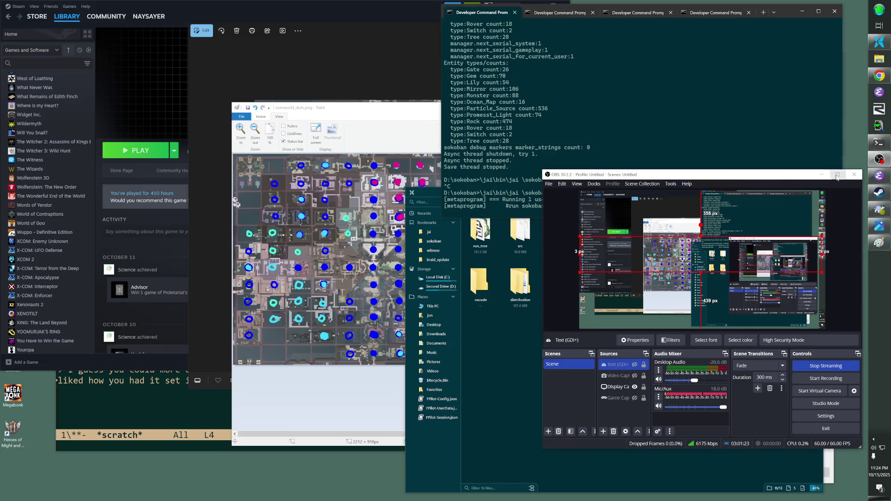
click(854, 174)
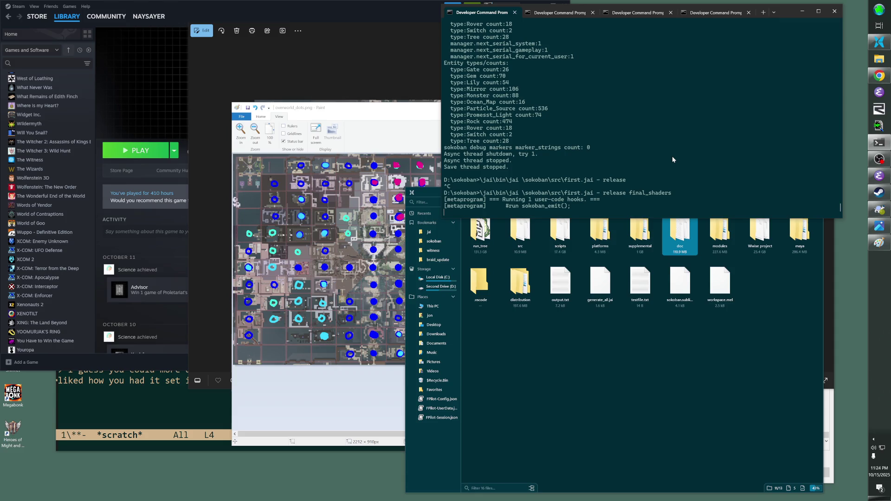
click(422, 98)
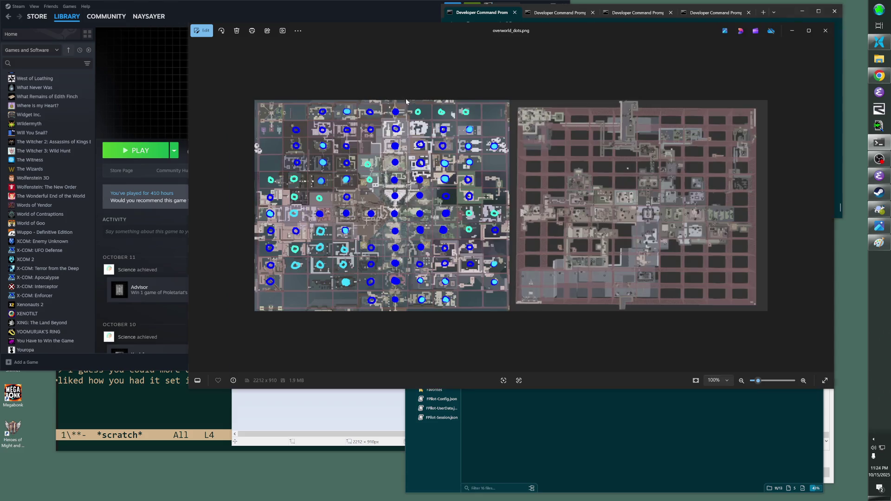
Show overworld_dots.png in Paint and make the Video Capture source visible in OBS
drag(612, 24, 487, 378)
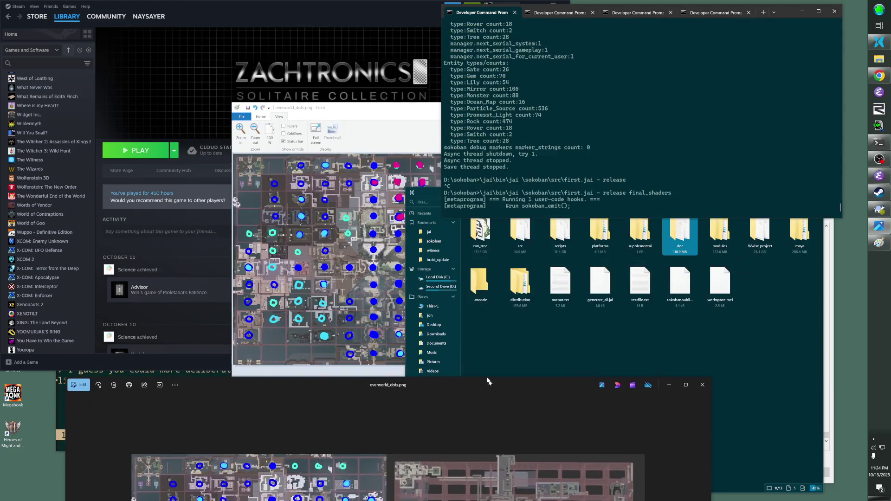
click(403, 110)
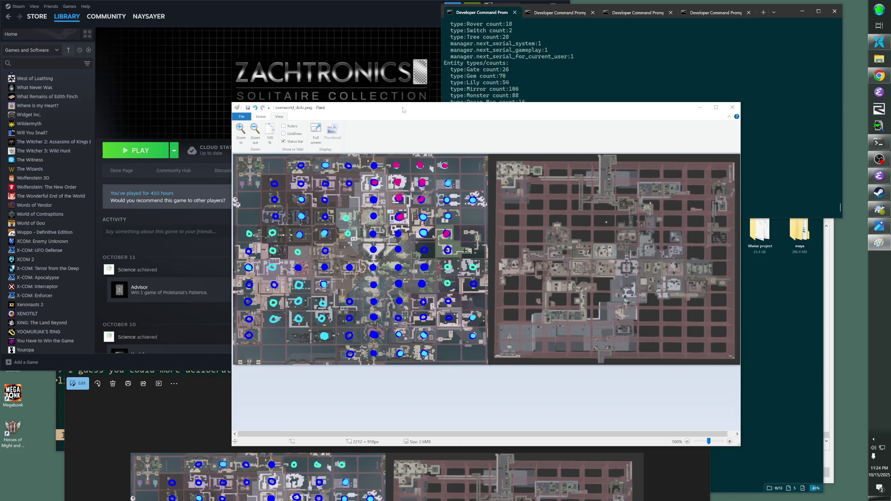
click(879, 159)
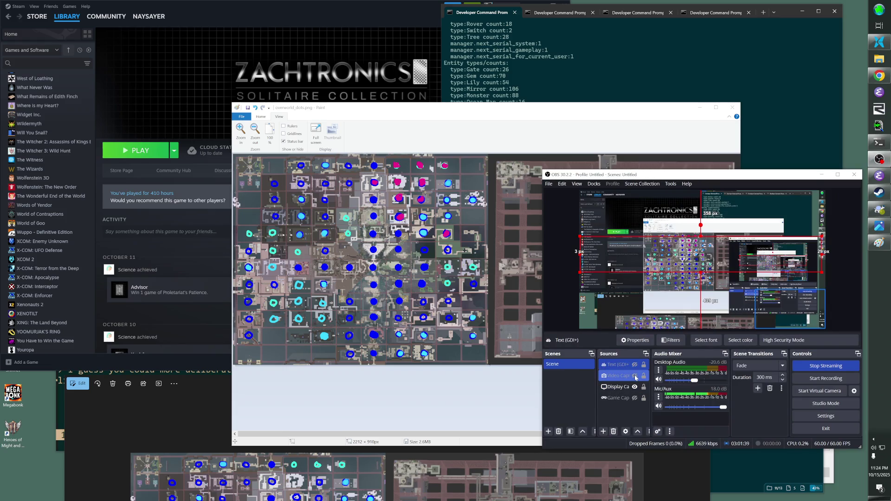
click(635, 376)
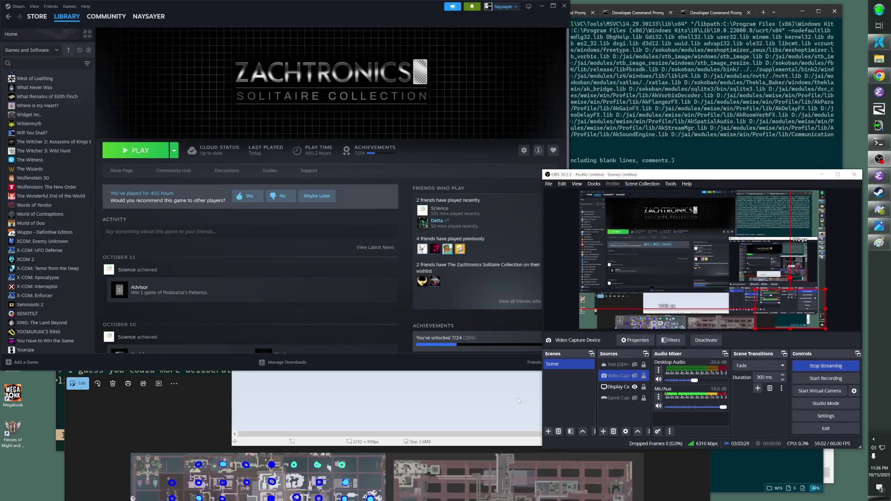
Move the map image aside and run 'run_teest.bat' in the terminal to launch the rebuilt game
click(517, 397)
drag(533, 108, 350, 164)
click(706, 154)
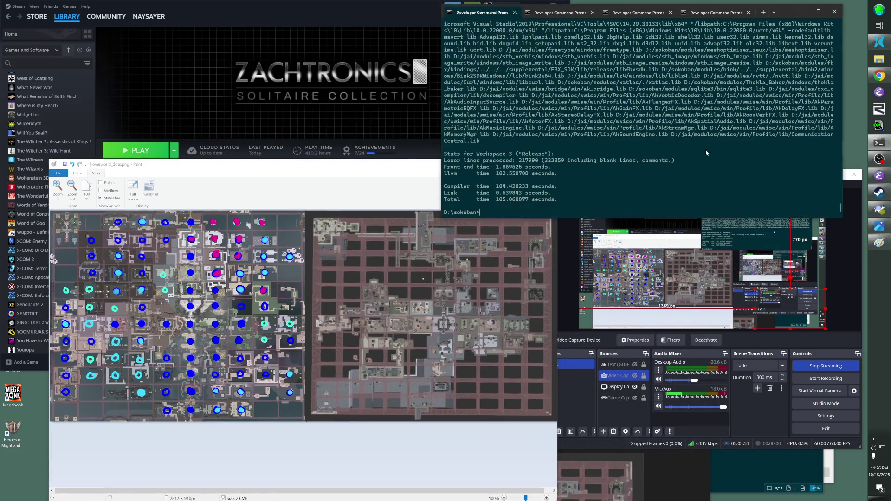
click(879, 42)
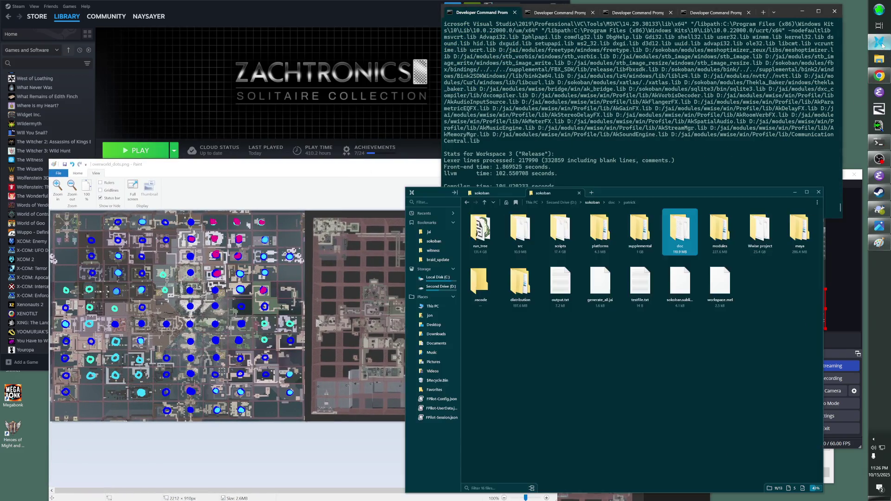
click(560, 175)
text(run_te)
text(est.bat)
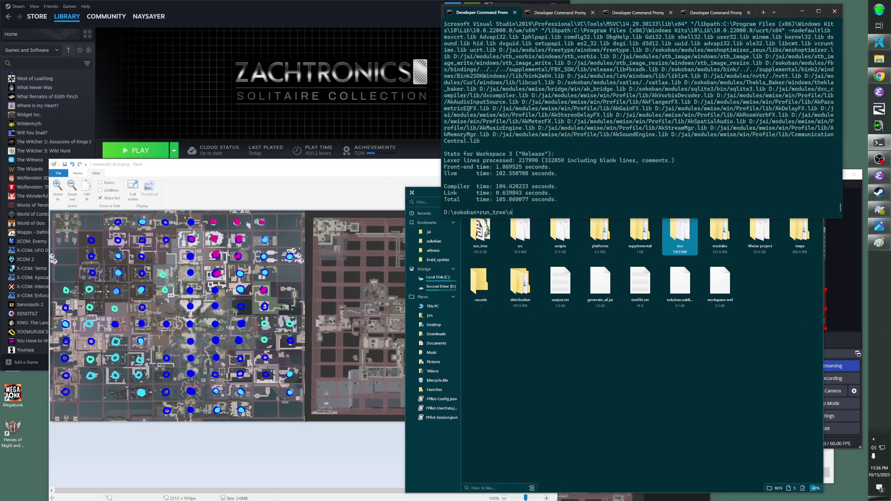
key(Return)
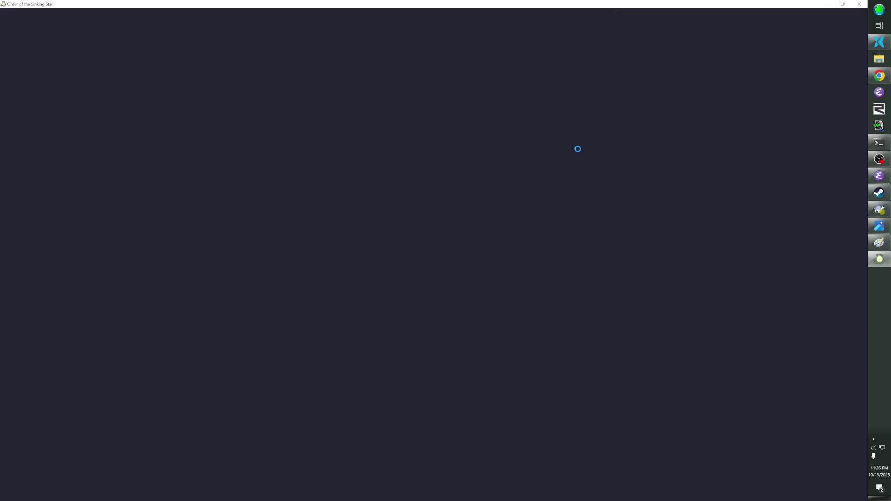
Show the webcam Video Capture source in OBS and let the level test run in the game
click(880, 159)
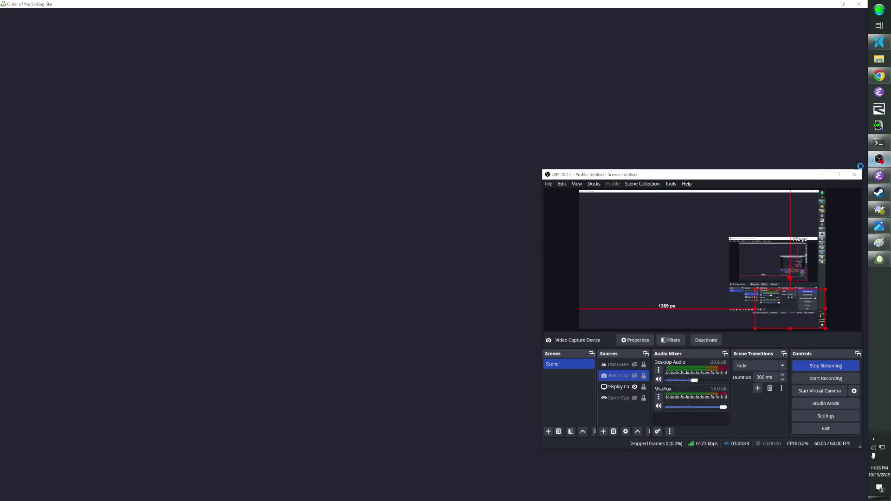
ctrl+click(634, 369)
click(634, 376)
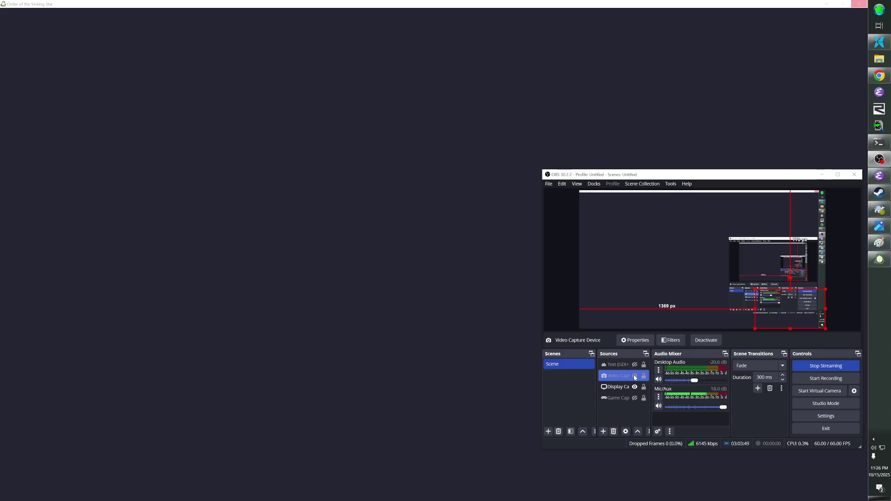
click(635, 376)
click(492, 199)
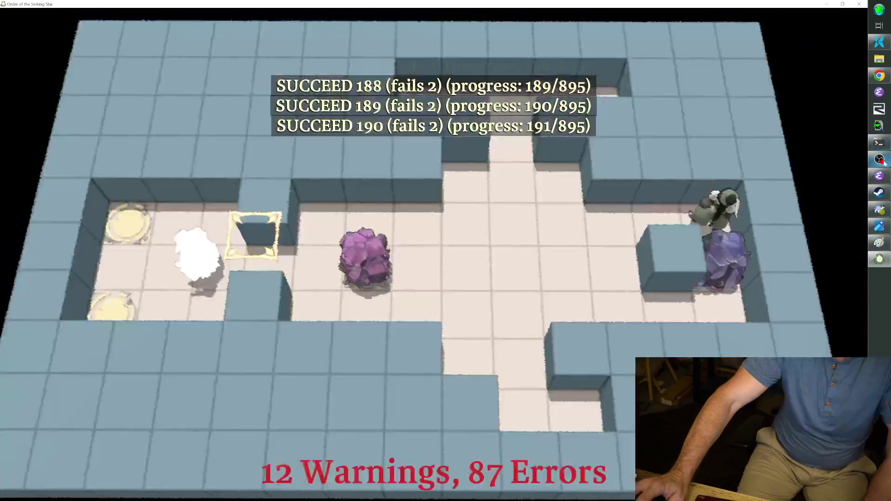
click(885, 162)
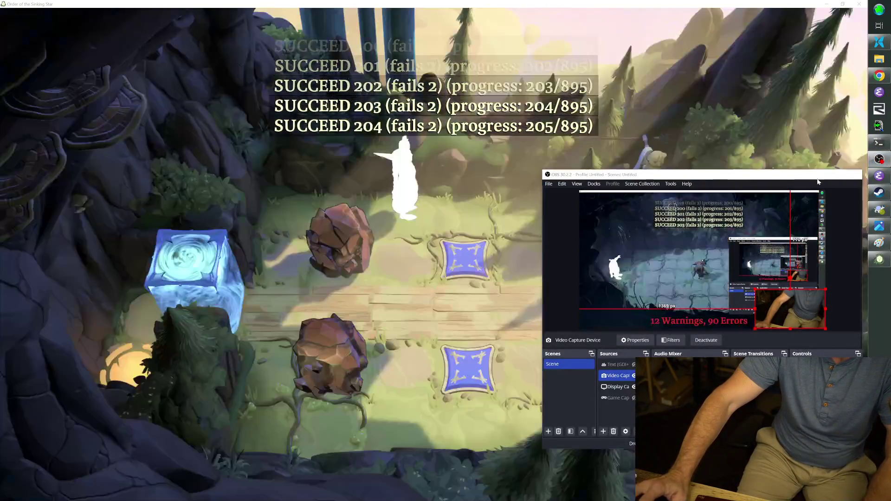
click(820, 175)
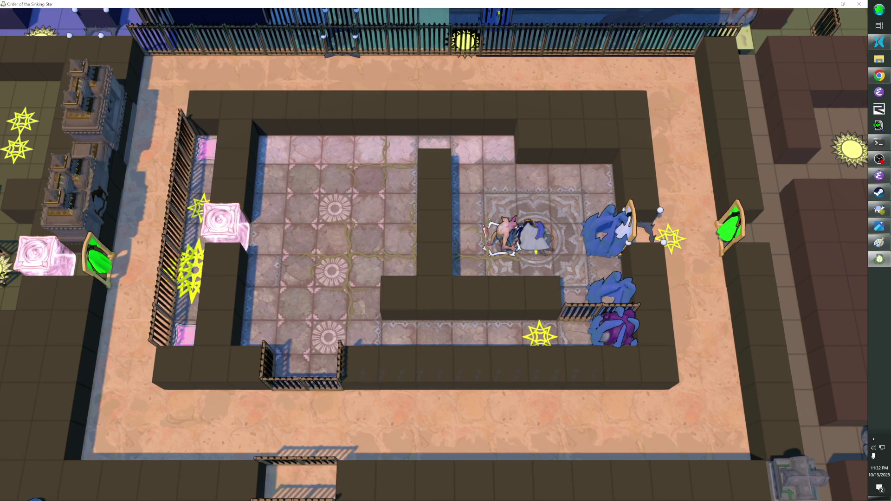
Run the 'manifest' console command to write all.manifest, then close the game window
key(Escape)
key(Up)
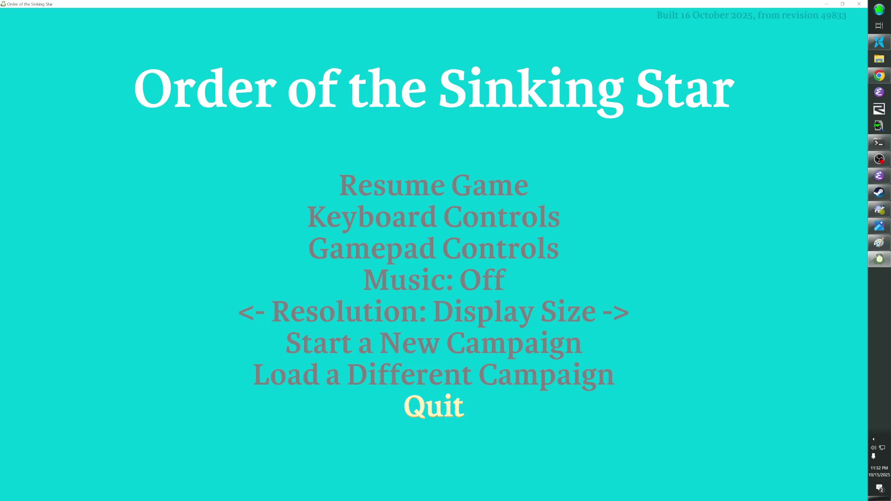
key(Escape)
key(grave)
text(manifest)
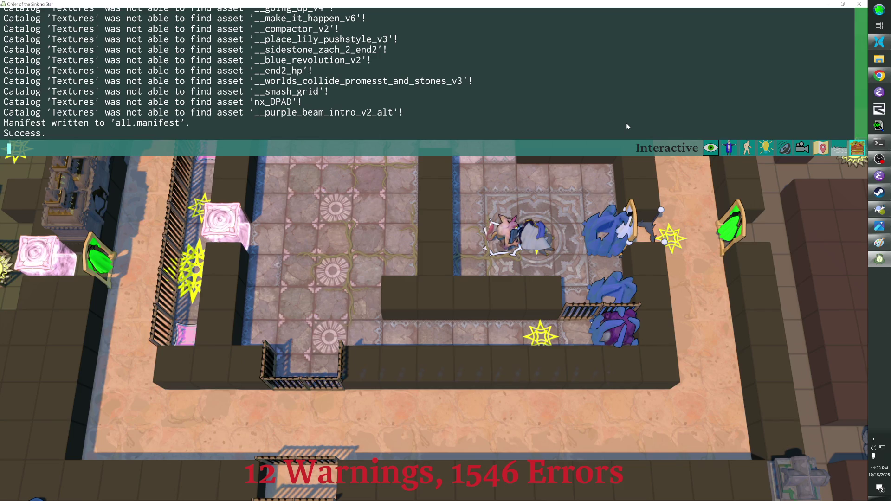
key(alt+F4)
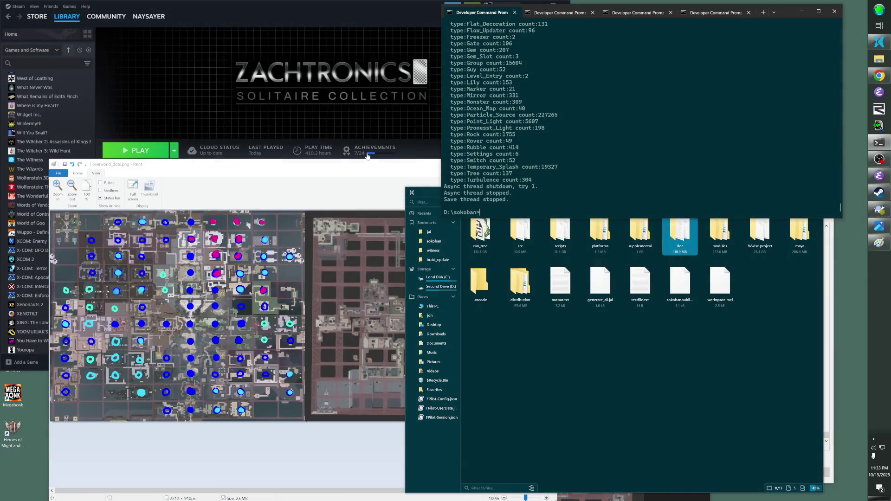
Select the newer all.manifest in the run_tree folder
click(553, 353)
double_click(480, 232)
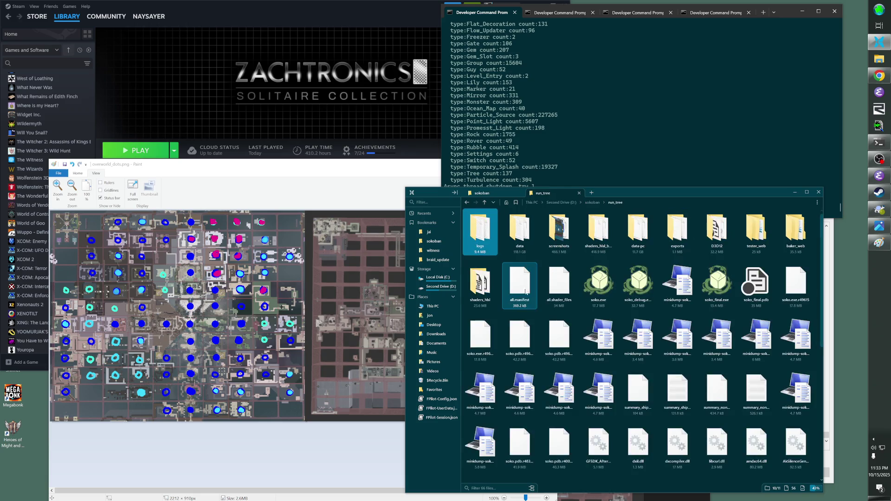
click(532, 293)
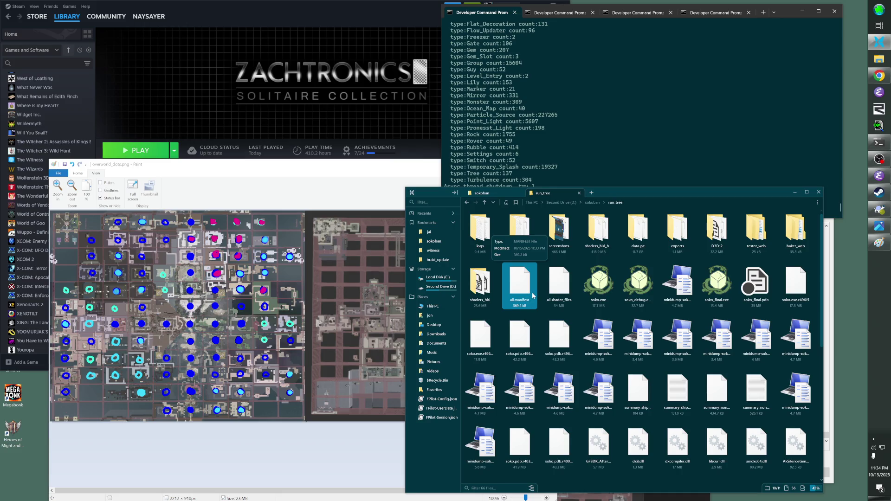
Paste all.manifest into D:\sokoban\scripts, replacing the older copy, and return to the packaging terminal
click(441, 242)
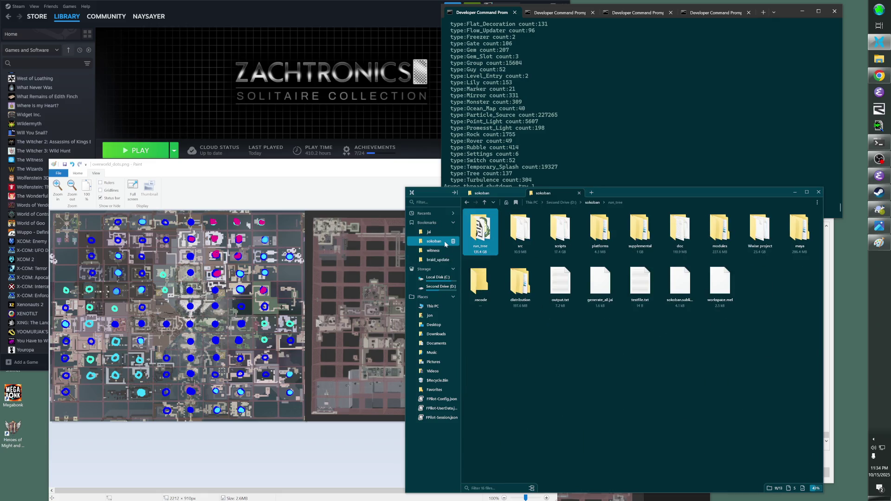
double_click(562, 243)
click(579, 343)
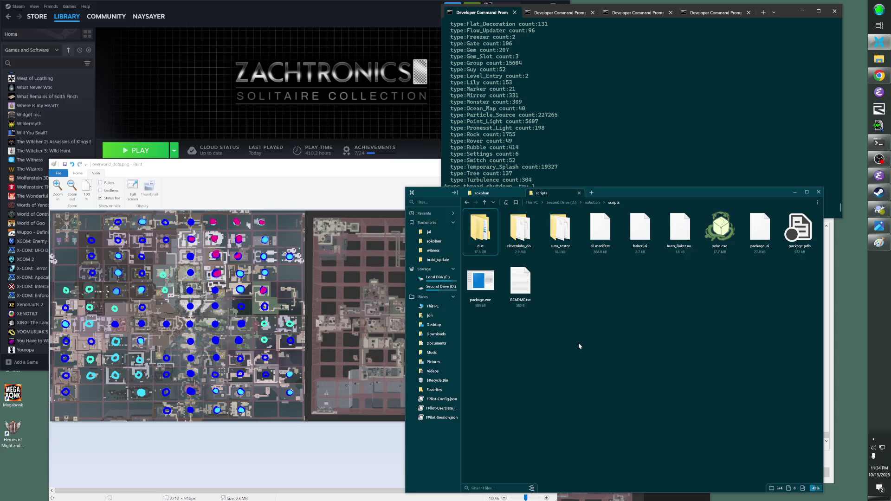
key(ctrl+v)
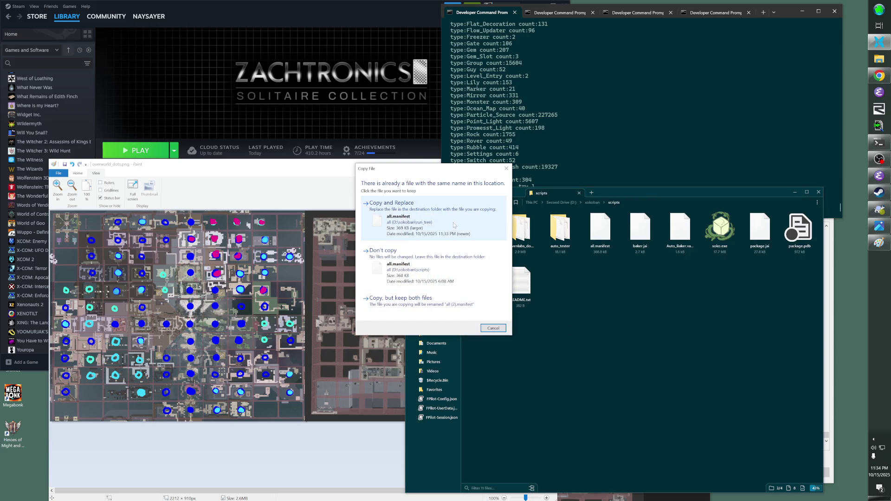
key(Return)
click(675, 135)
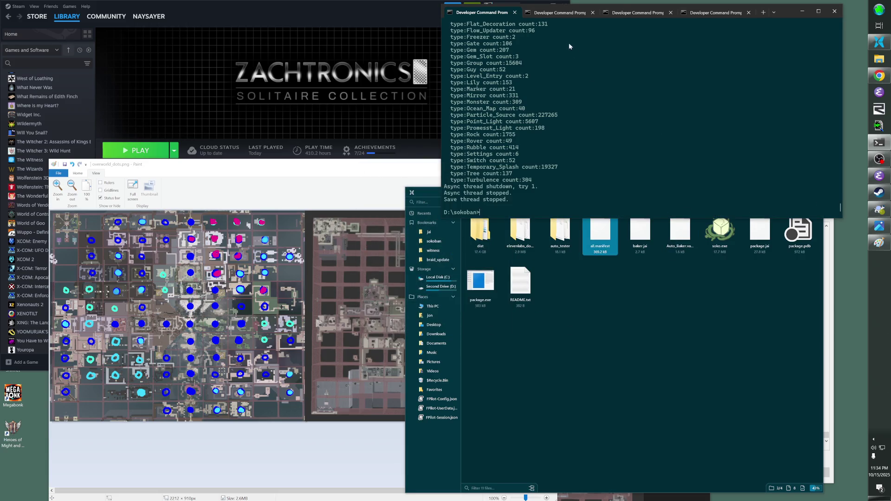
click(555, 14)
Run the package command in D:\sokoban\scripts to copy the run_tree files into dist
text(package)
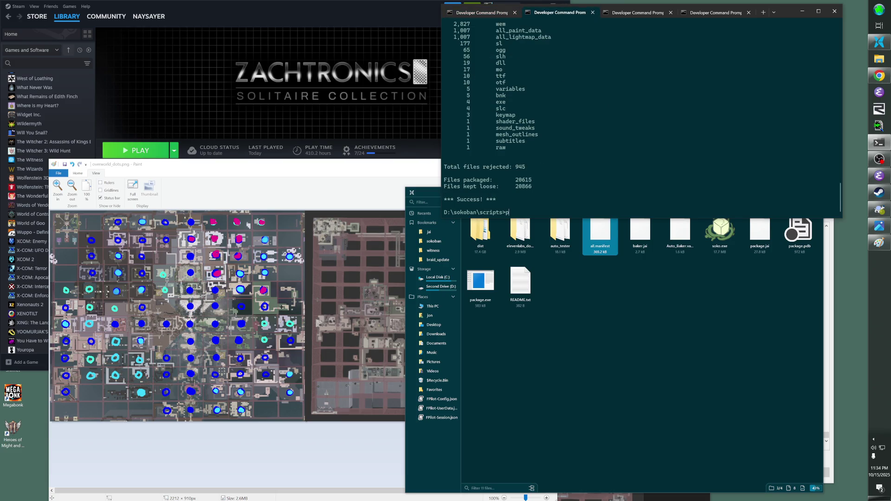
key(Return)
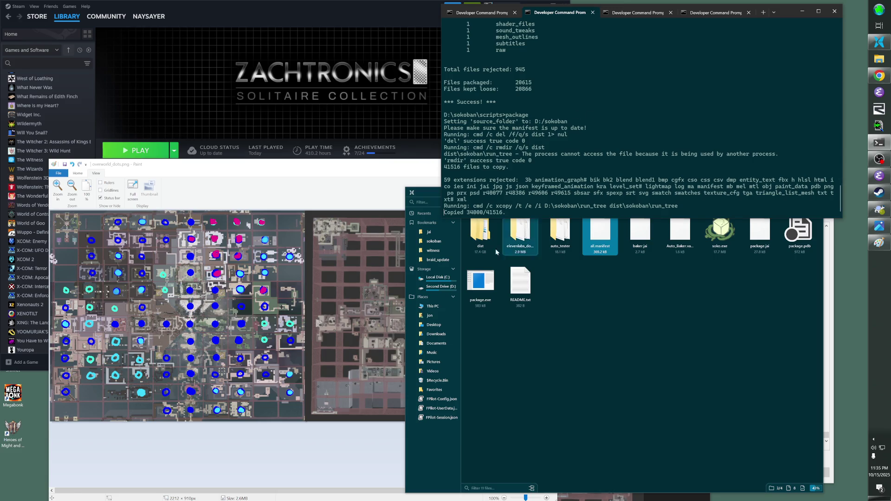
click(434, 241)
Start an SVN commit of the sokoban folder with the message 'Overworld revisions to newly-solid-dotted areas'
right_click(426, 242)
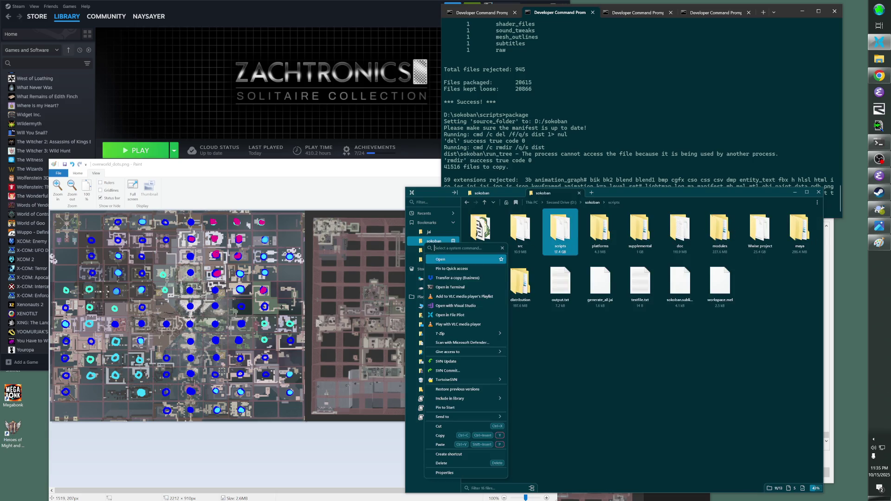
click(448, 370)
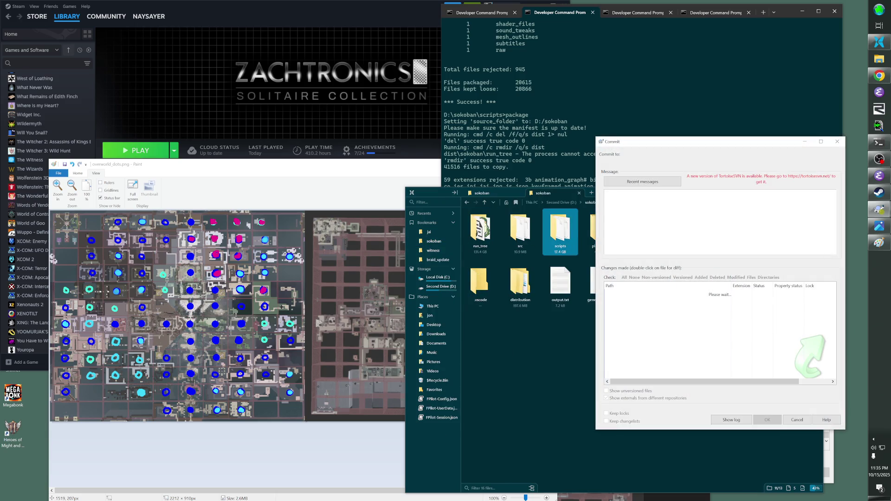
text(Overworl)
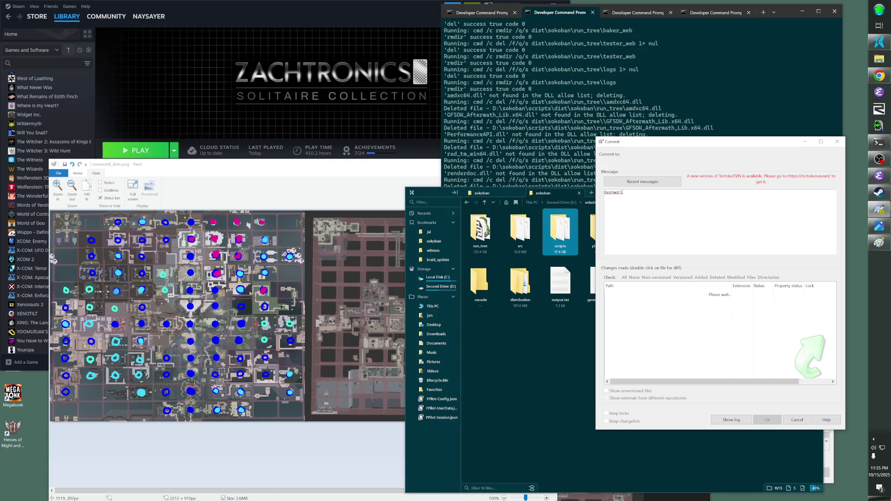
text(d revisions to newly-solid-d)
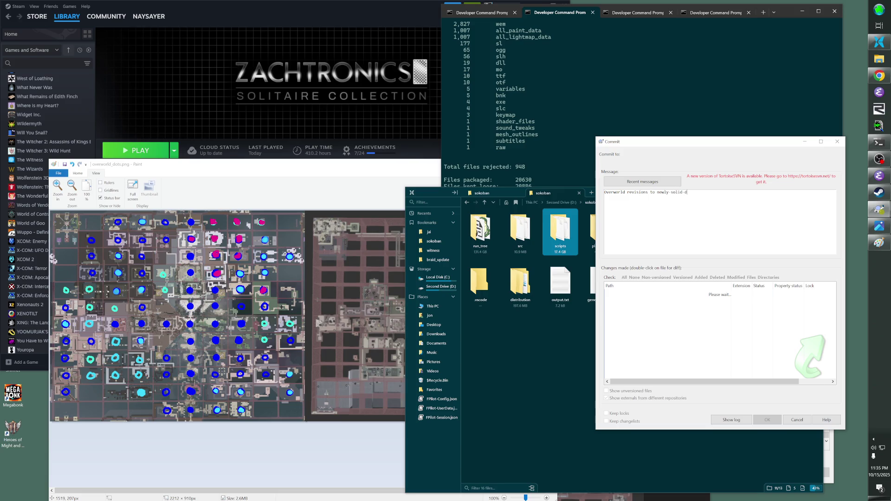
text(otted areas.)
Copy \sokoban\run_tree\soko.exe into dist, confirming the overwrite with y
click(636, 13)
text(y)
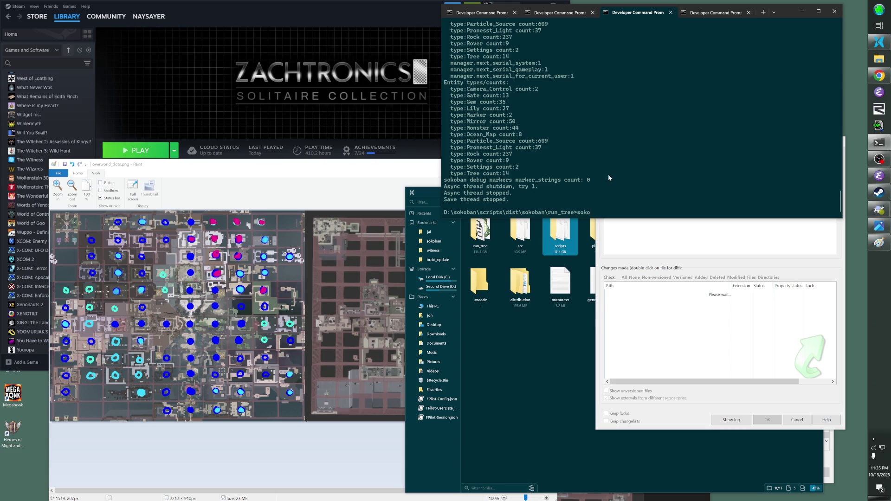
key(Up)
key(Return)
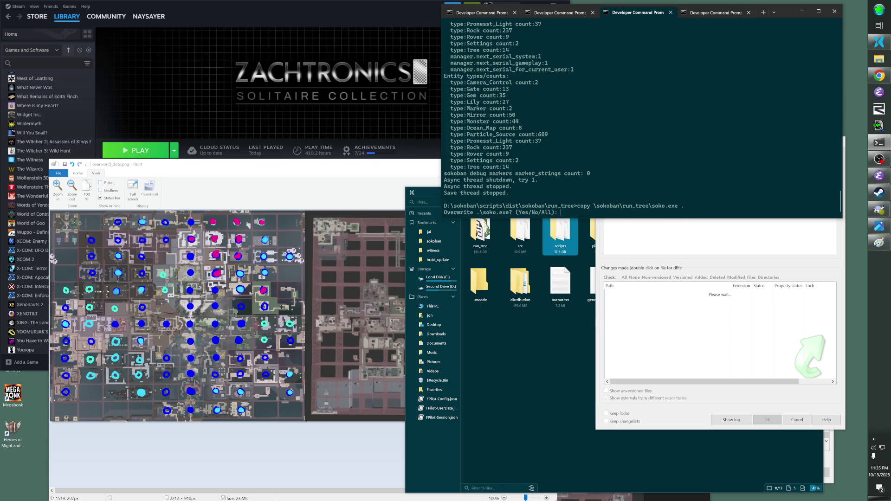
text(y)
key(Return)
text(soko)
Review the 121 checked changed files and commit them to the repository
click(678, 415)
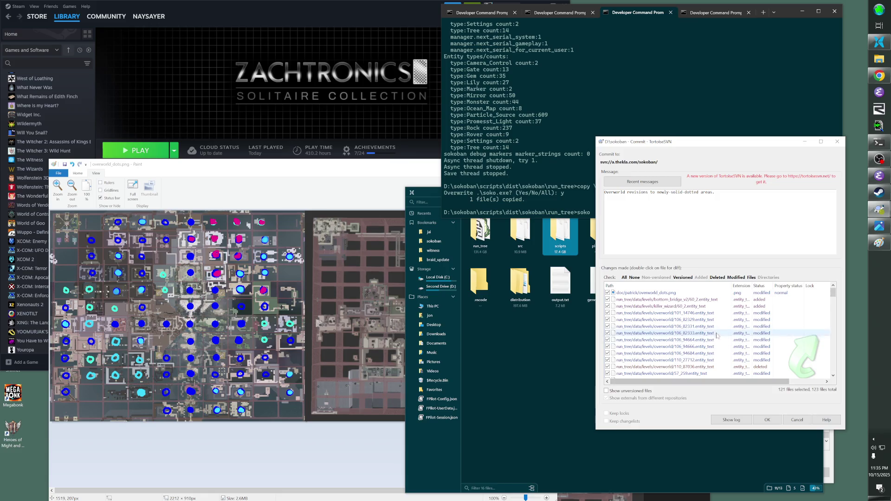
scroll(727, 334, down, 4)
scroll(726, 335, down, 20)
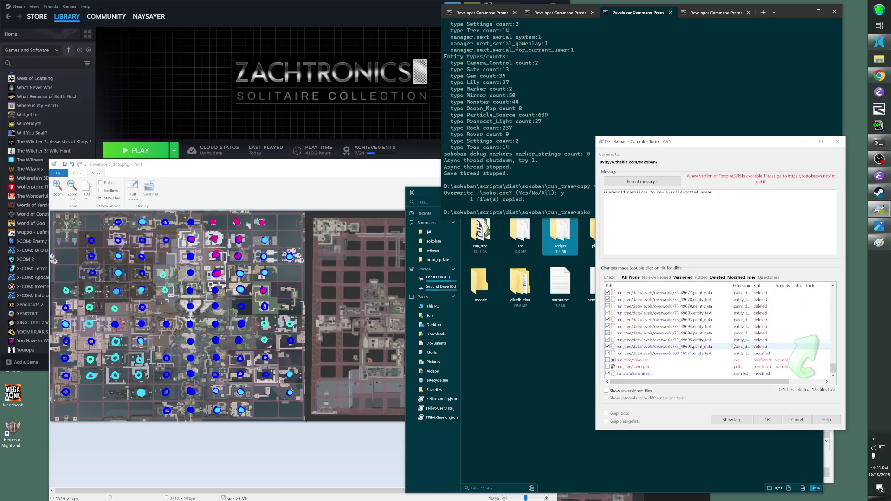
click(767, 420)
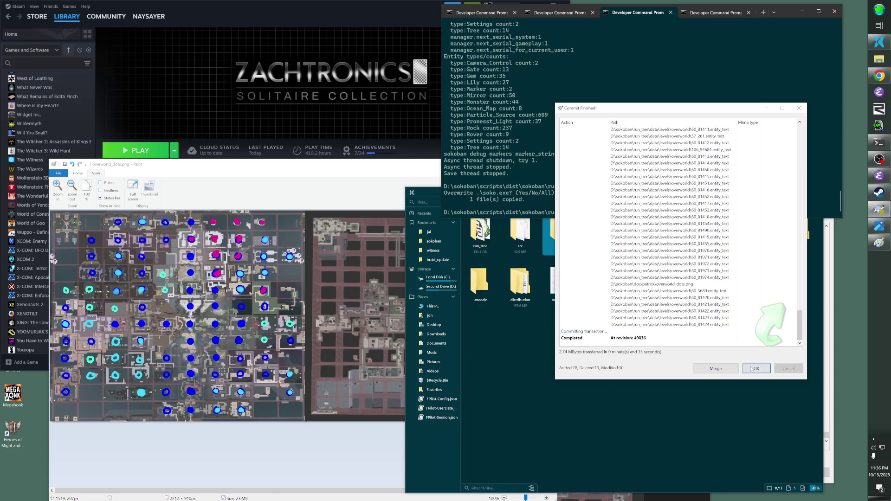
Launch the packaged game by running soko from the dist build
key(Return)
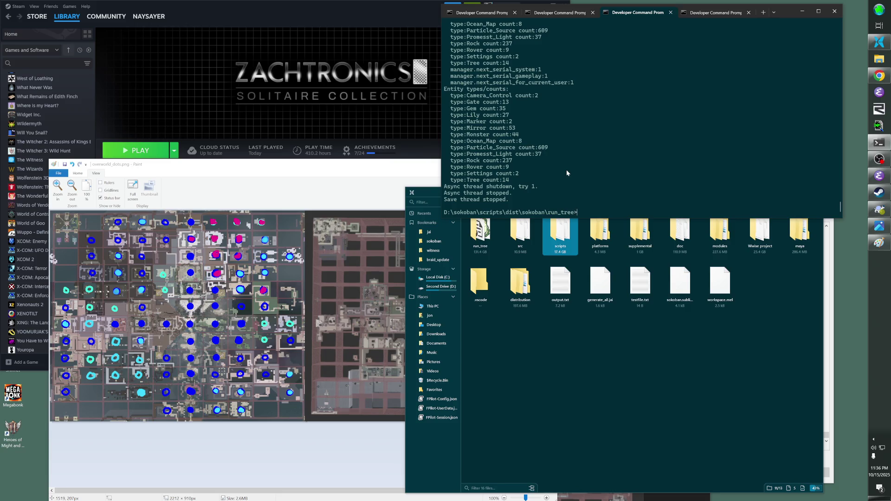
Show the High Security Mode text source and hide the Video Capture and Display Capture sources
click(879, 159)
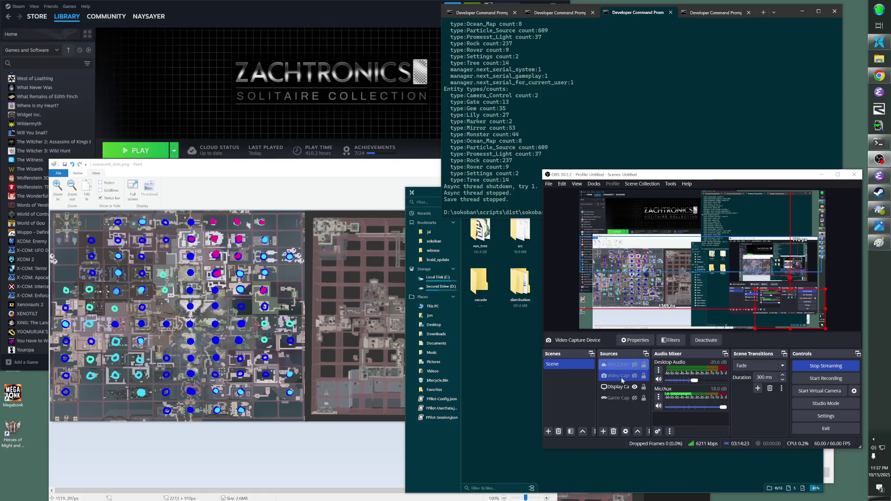
right_click(635, 367)
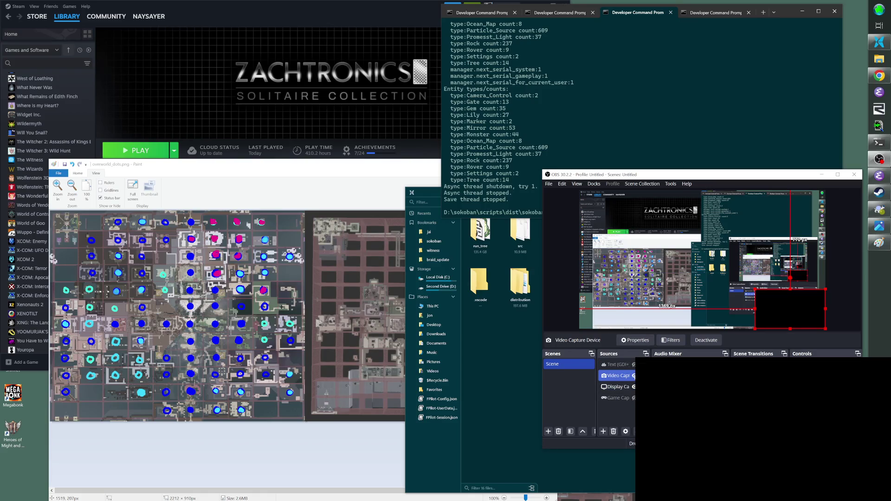
click(635, 365)
click(634, 376)
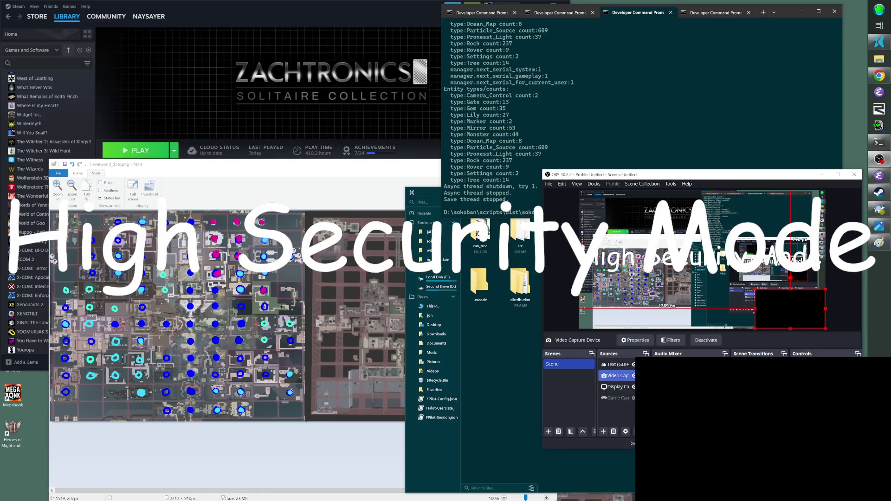
click(635, 387)
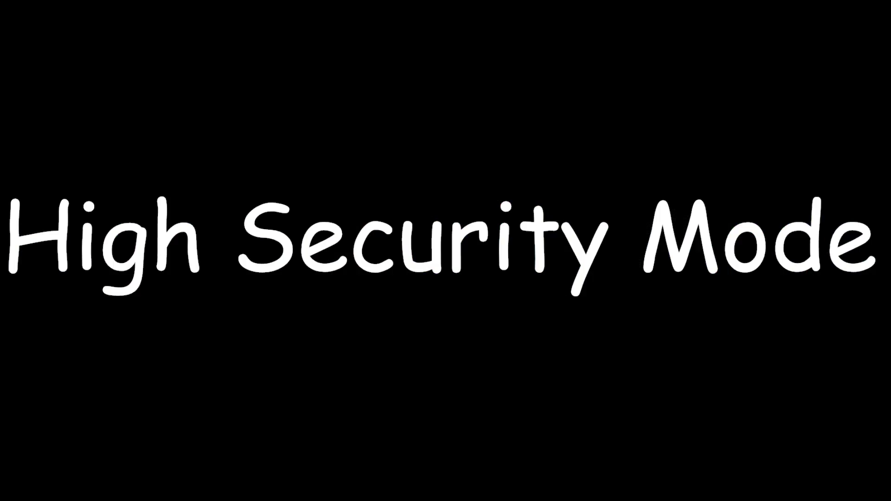
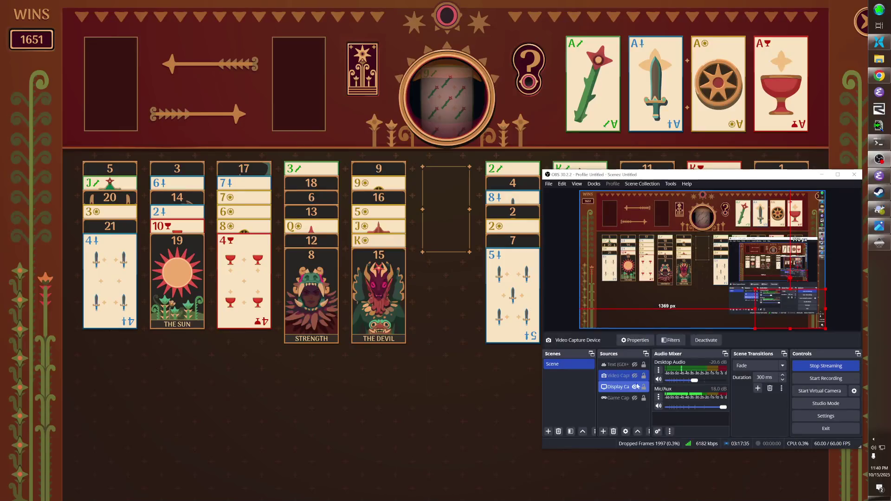
Switch from the title card to the Fortune's Foundation game window with Alt+Tab
key(alt+Tab)
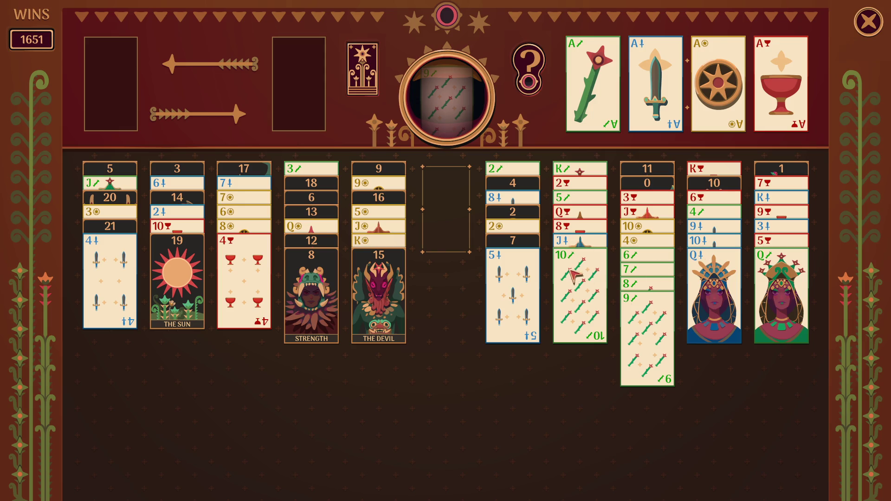
Stack the 5 of swords onto the 4 of swords, then The Chariot onto Strength
click(580, 280)
mouse_move(484, 299)
mouse_down()
mouse_move(197, 362)
mouse_move(135, 297)
mouse_move(477, 297)
mouse_move(497, 283)
mouse_up()
click(496, 287)
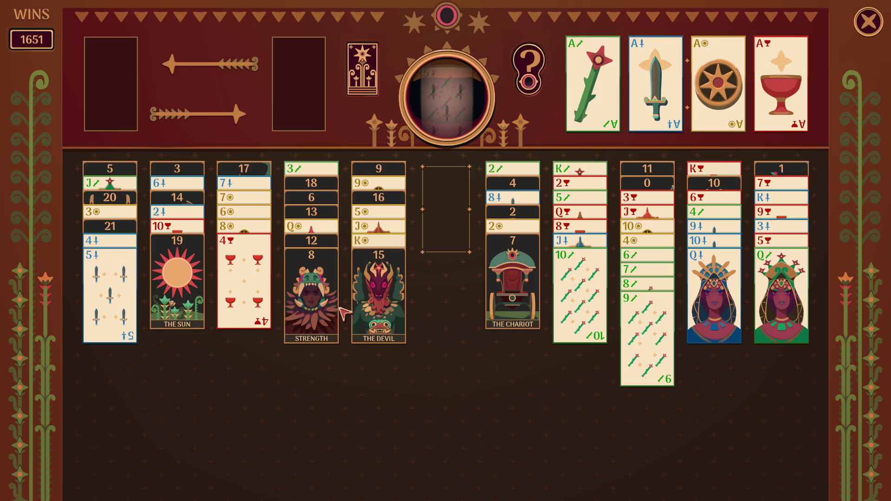
click(513, 269)
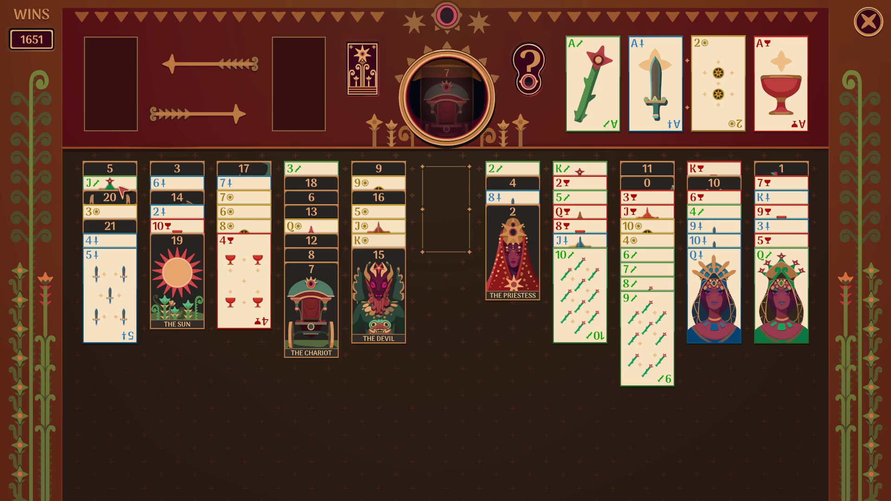
Park the Queen of wands in the free cell and move the 4 and 5 of swords onto the 3
mouse_move(789, 314)
mouse_down()
mouse_move(736, 125)
mouse_move(407, 341)
mouse_move(241, 297)
mouse_up()
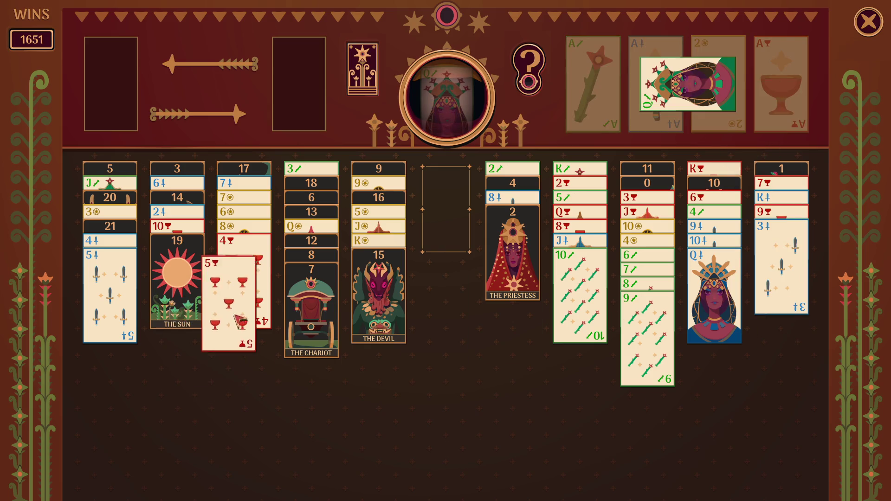
drag(111, 279, 446, 209)
mouse_move(110, 240)
mouse_down()
mouse_move(445, 222)
mouse_move(471, 246)
mouse_move(782, 242)
mouse_up()
drag(445, 186, 745, 277)
Put the Queen of wands on its Jack, then the Jack and Queen of swords on the 10
drag(687, 84, 464, 216)
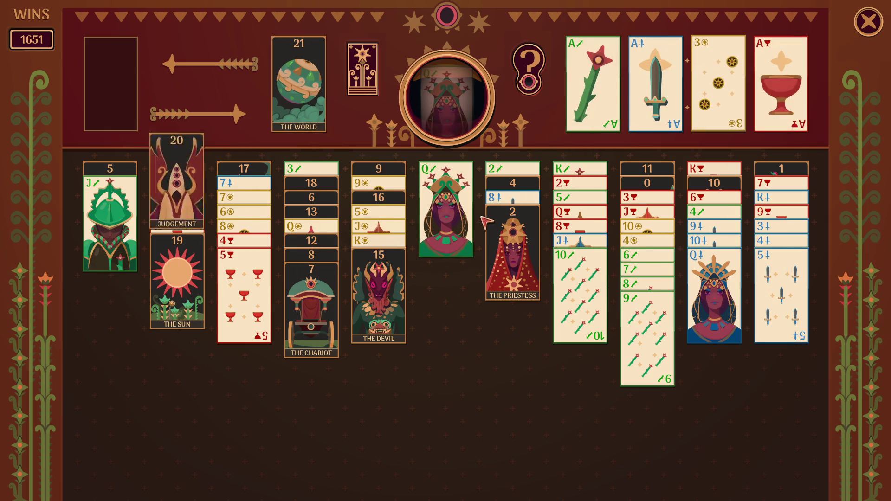
click(446, 214)
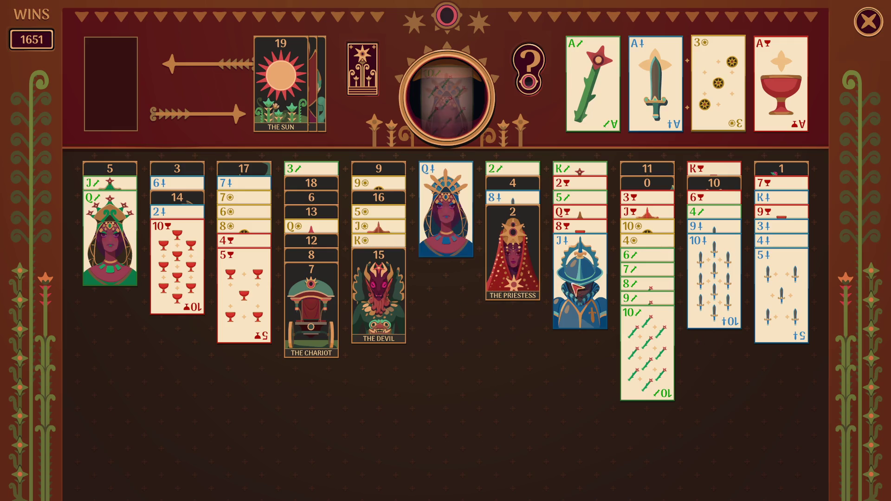
drag(581, 279, 715, 279)
drag(445, 209, 743, 313)
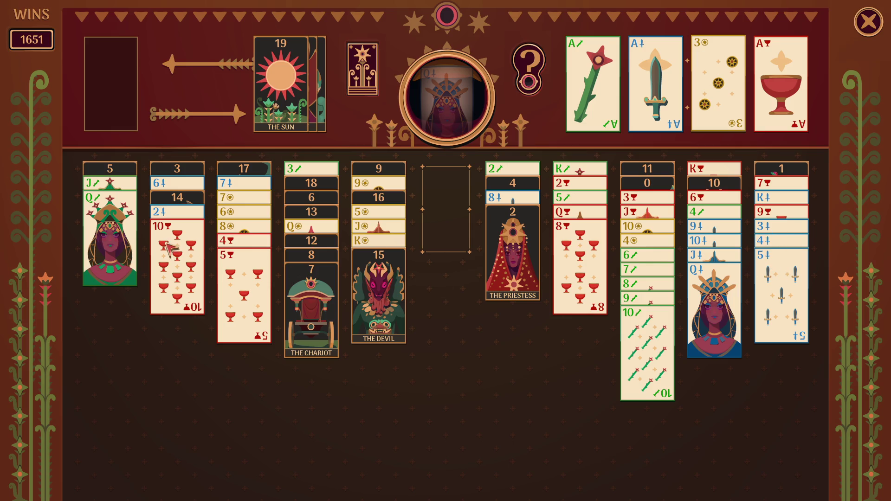
Move the 3–5 swords run to an empty column and build the 9 and 10 of cups onto the 8
mouse_move(197, 260)
mouse_down()
mouse_move(344, 224)
mouse_move(696, 81)
mouse_up()
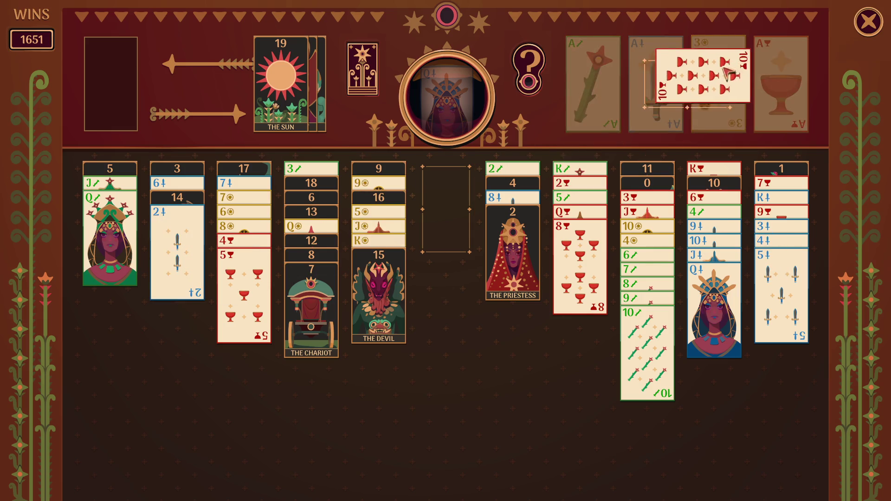
click(780, 226)
click(766, 218)
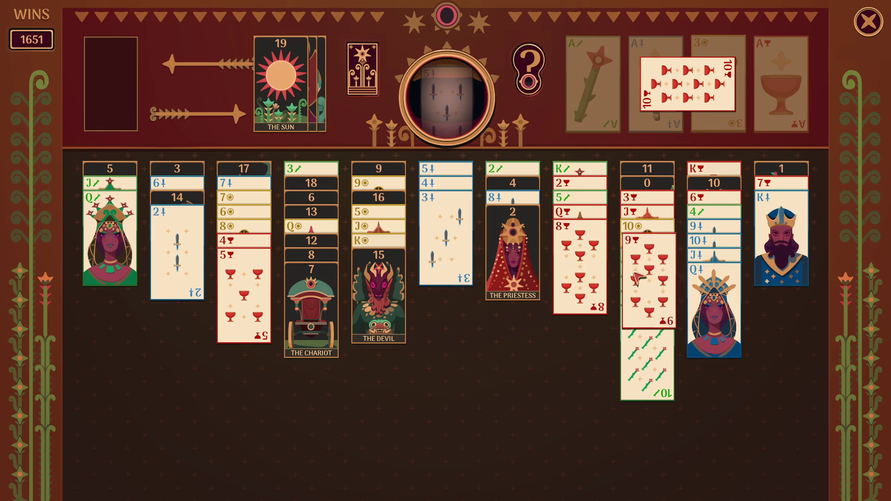
click(688, 84)
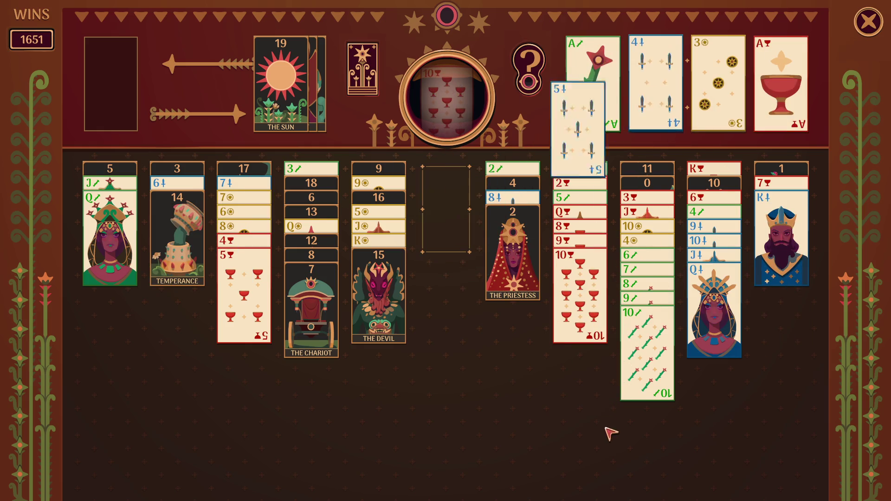
Put the 9–Q swords on the King, the 8 on the 9, and The Empress on The Priestess in column 2
click(180, 236)
click(178, 232)
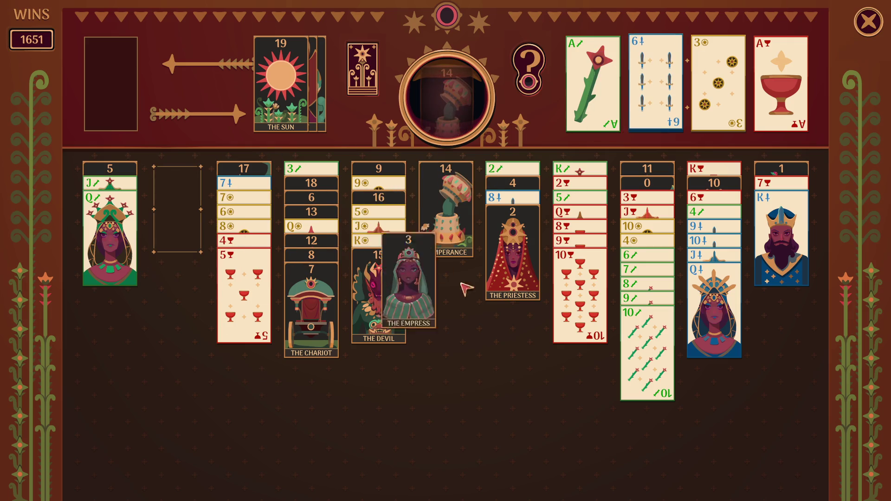
click(694, 300)
click(526, 270)
click(517, 261)
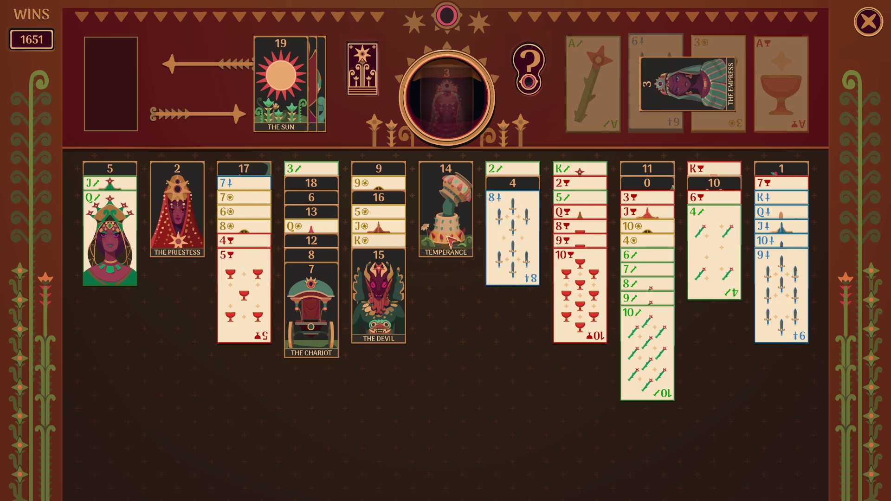
click(516, 198)
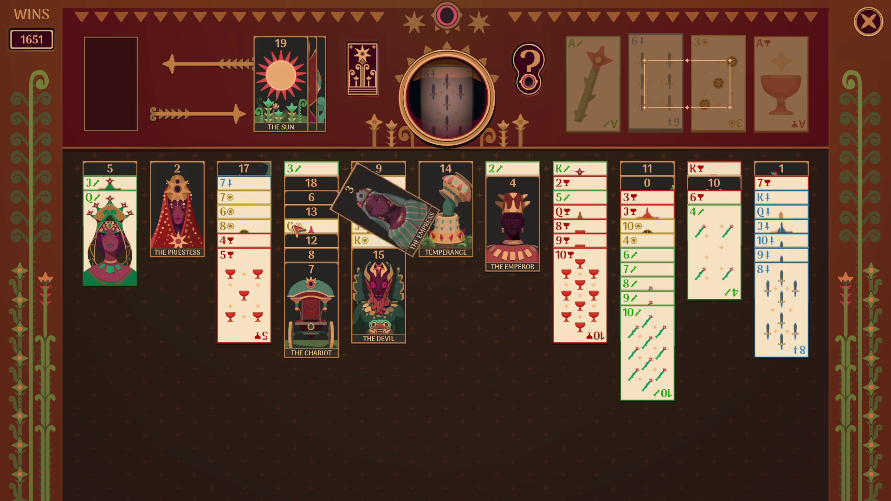
click(513, 218)
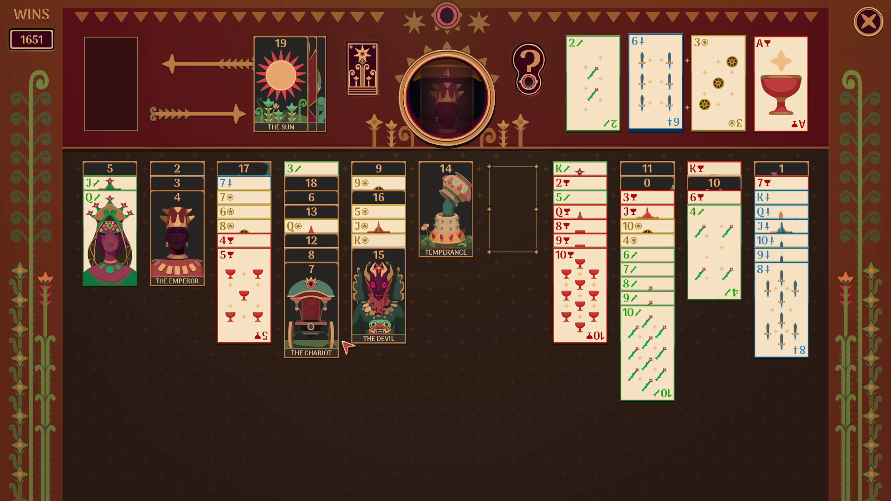
Move Temperance onto The Devil, the wands Queen and Jack onto the 10, and The Hierophant onto The Emperor
click(447, 239)
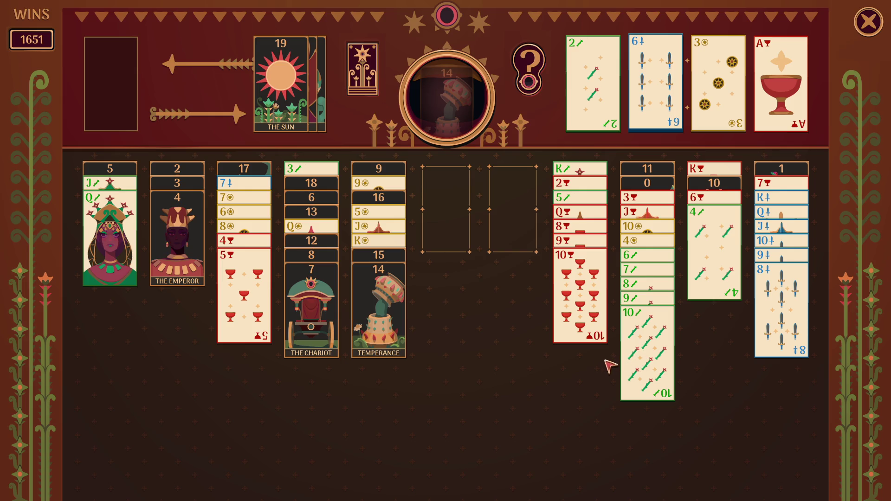
click(135, 248)
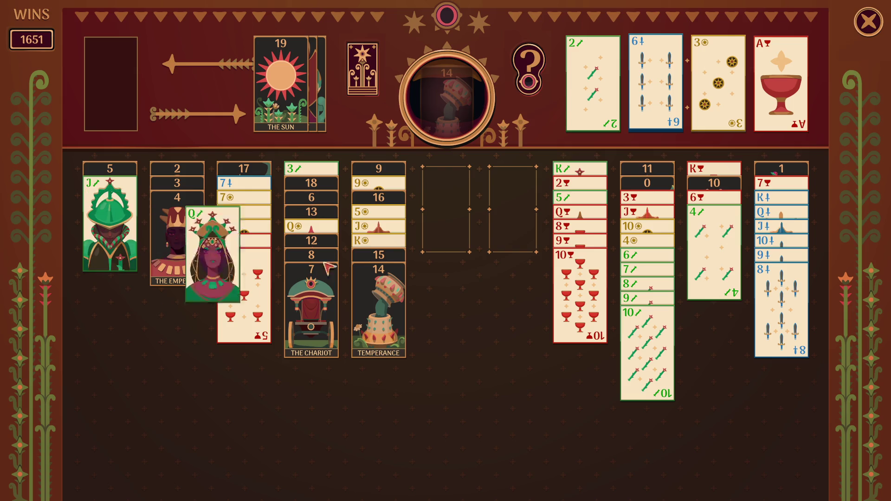
click(468, 259)
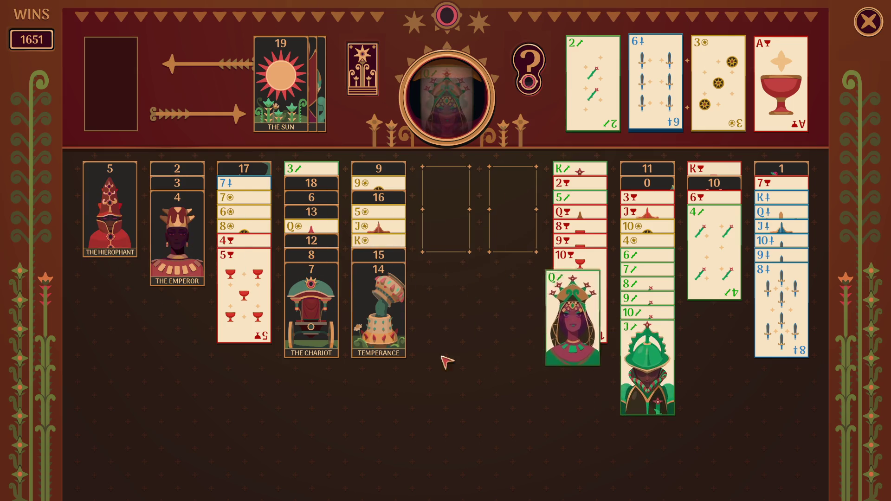
click(122, 232)
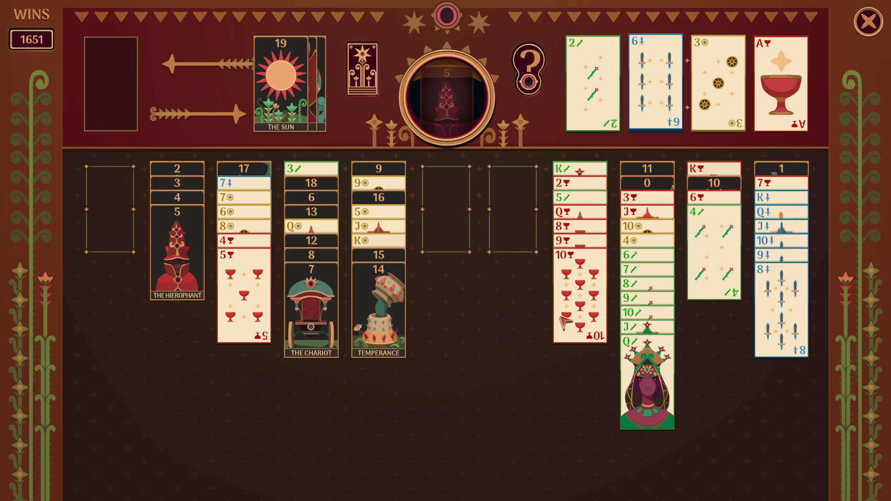
Move the Q–6 wands and 10 of coins to empty columns and stack the 10, 9 and 8 of cups in column 1
click(659, 399)
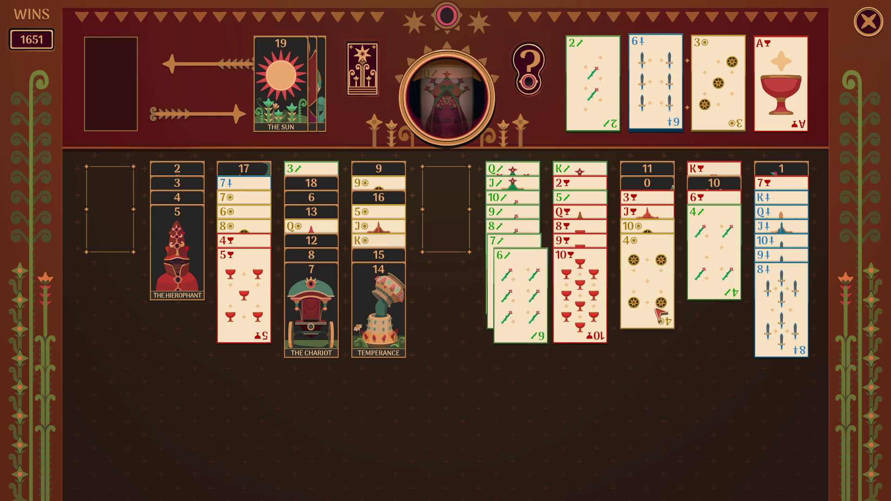
click(653, 289)
mouse_move(584, 295)
mouse_down()
mouse_move(150, 260)
mouse_move(111, 233)
mouse_up()
click(581, 241)
click(647, 250)
Park the 10 of coins in the free cell, shift the 8–10 cups stack to column 7, and add the 5 of cups to it
mouse_move(446, 223)
mouse_down()
mouse_move(632, 107)
mouse_move(687, 86)
mouse_up()
click(110, 232)
click(110, 170)
mouse_move(446, 232)
mouse_down()
mouse_move(567, 274)
mouse_move(576, 260)
mouse_up()
click(664, 105)
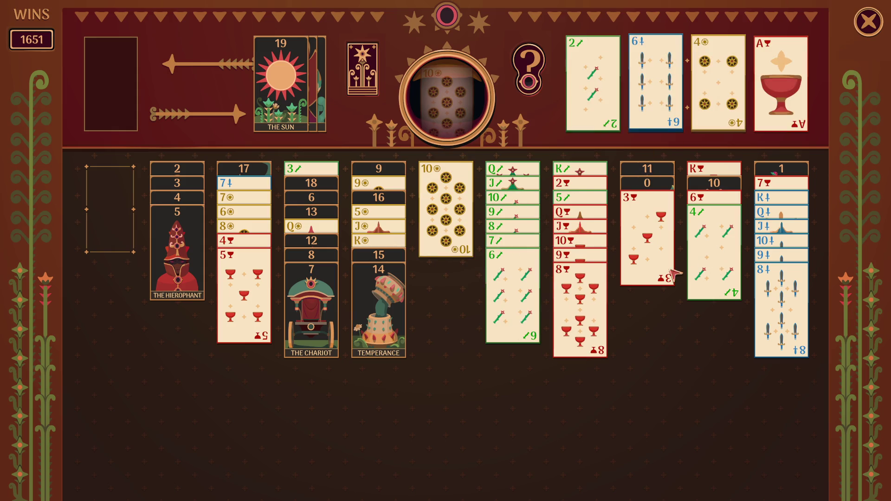
mouse_move(260, 327)
mouse_down()
mouse_move(706, 100)
mouse_move(436, 279)
mouse_move(745, 116)
mouse_move(701, 111)
mouse_move(687, 257)
mouse_up()
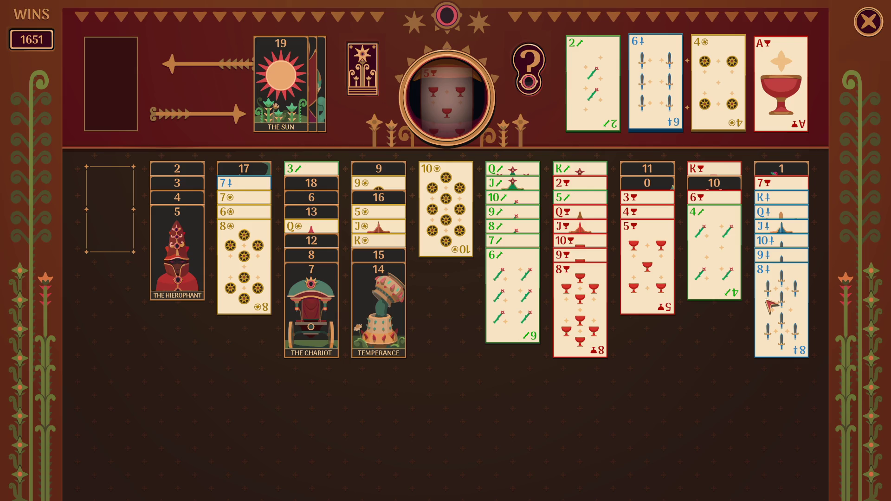
Build the wands from King down to 5 in one column and send the 3–5 cups to the foundation
click(578, 344)
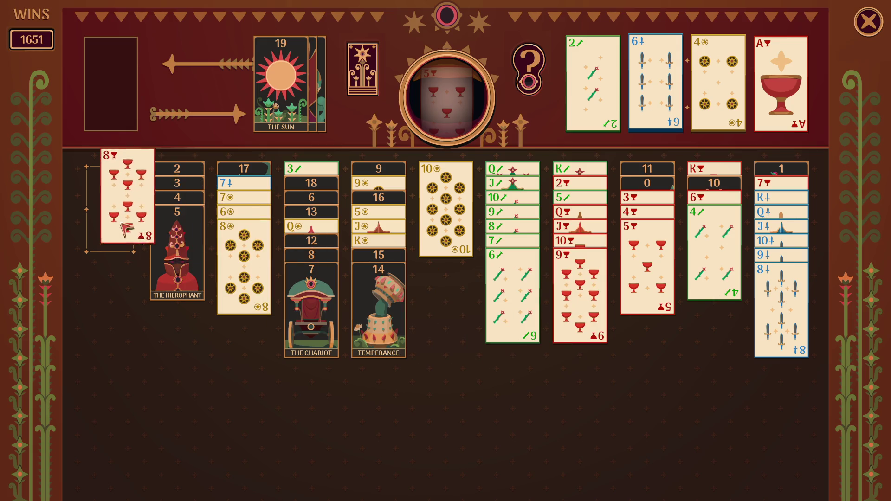
click(514, 315)
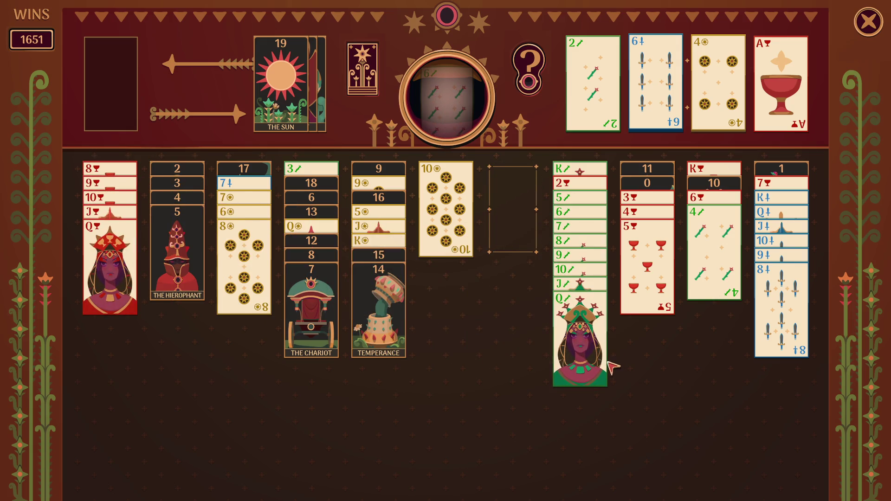
click(588, 356)
click(432, 251)
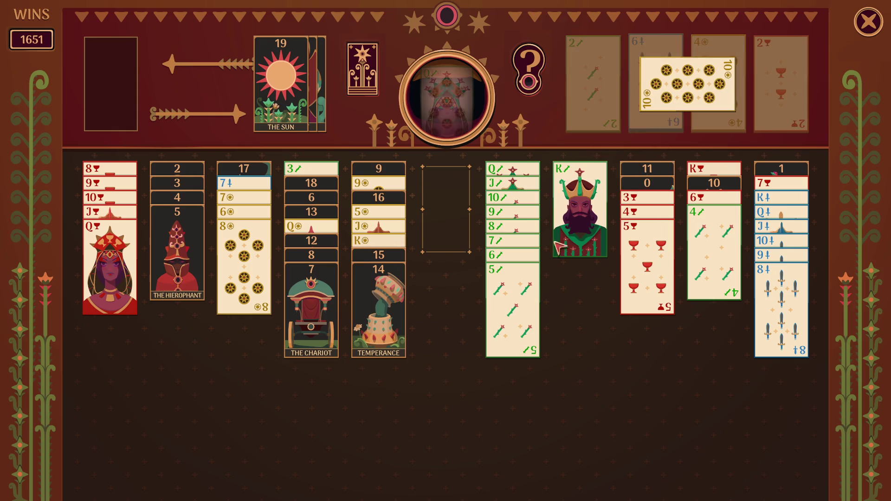
click(434, 251)
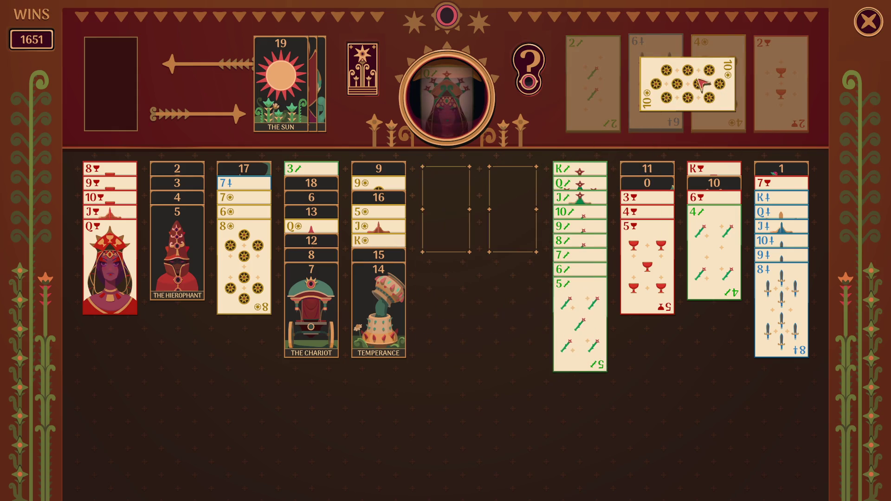
drag(622, 255, 433, 263)
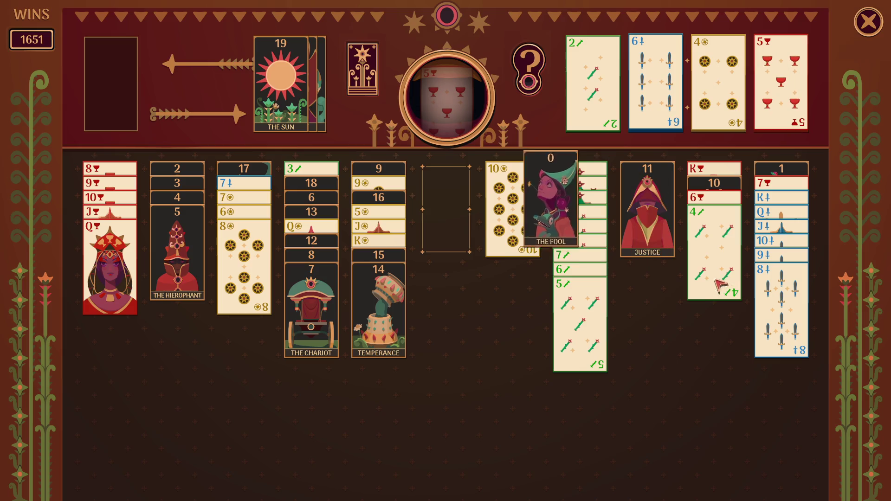